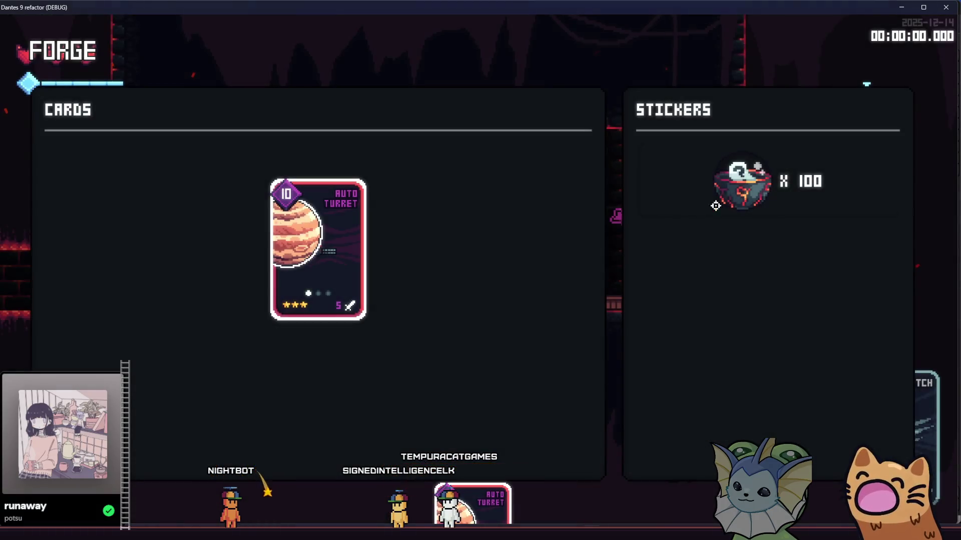
# Step: Open two mystery stickers and put Bouncy Ball and Negative on the Auto Turret card
pyautogui.click(715, 205)
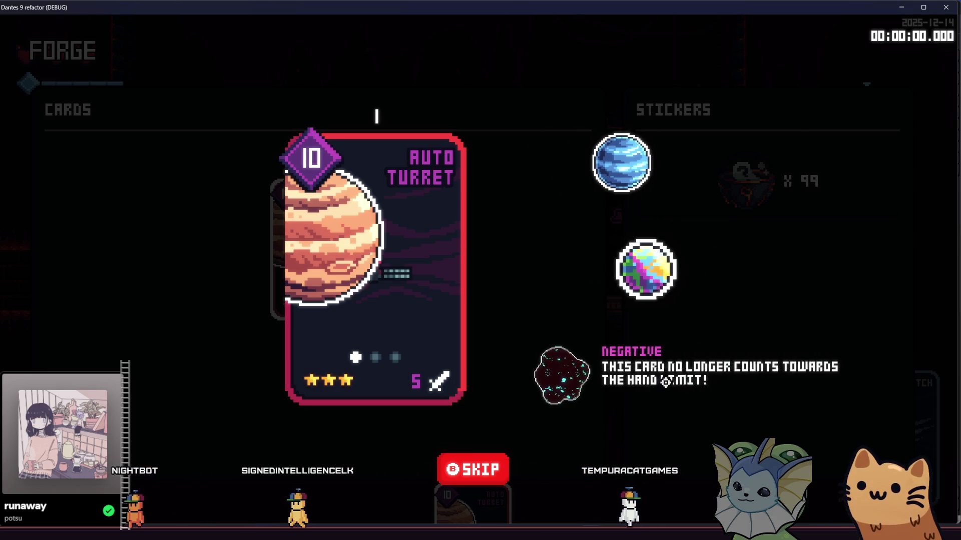
pyautogui.click(588, 269)
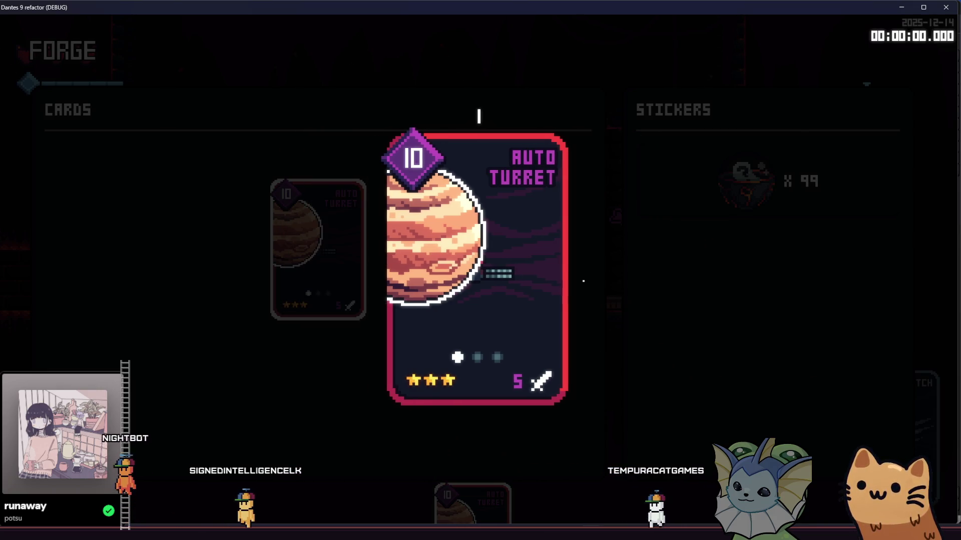
pyautogui.click(508, 384)
pyautogui.click(473, 475)
pyautogui.click(754, 204)
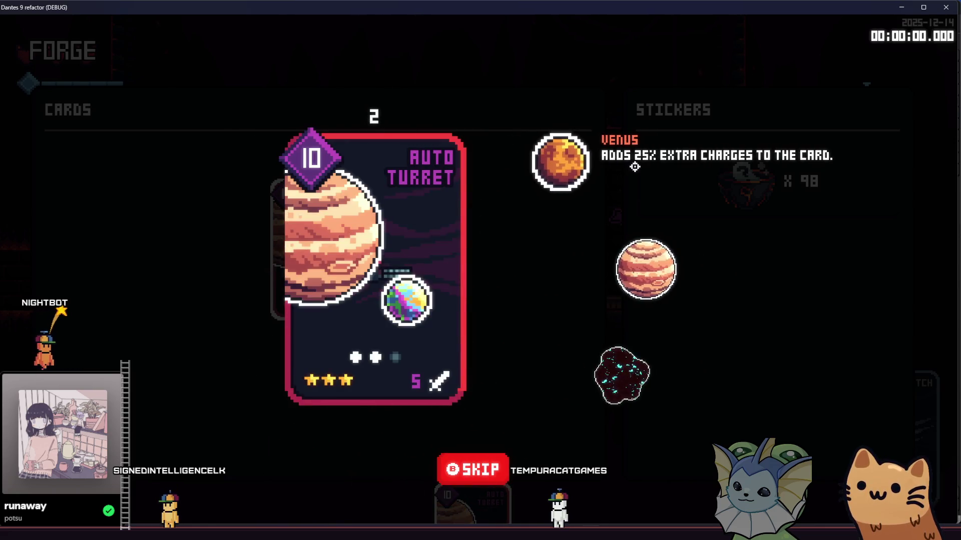
pyautogui.click(613, 380)
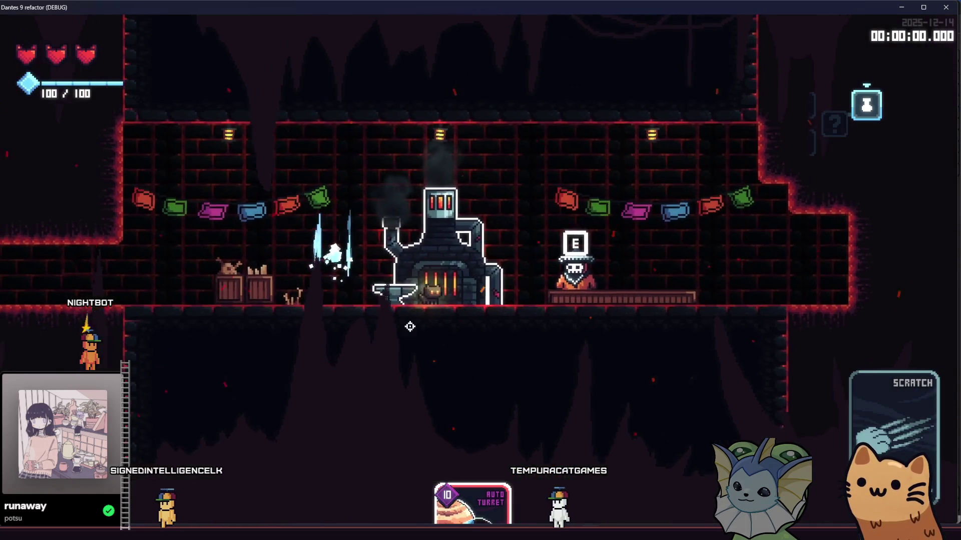
# Step: Leave the forge and deploy two Auto Turrets in the cave next to the cat
pyautogui.press('a')
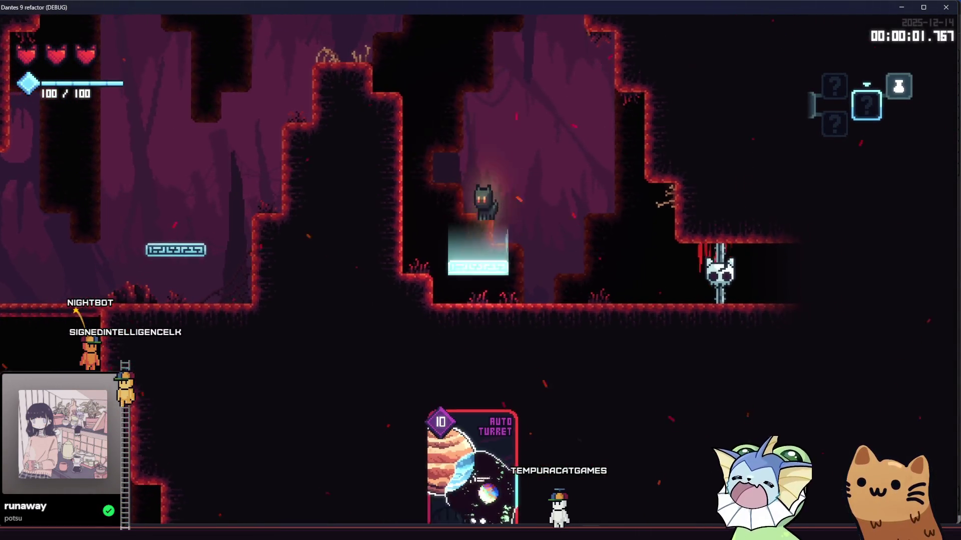
pyautogui.press('a')
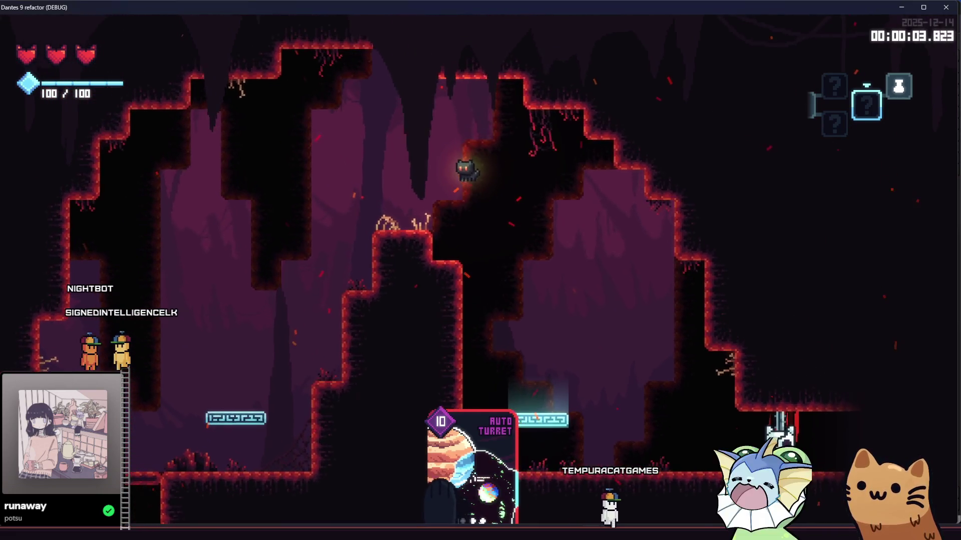
pyautogui.click(395, 303)
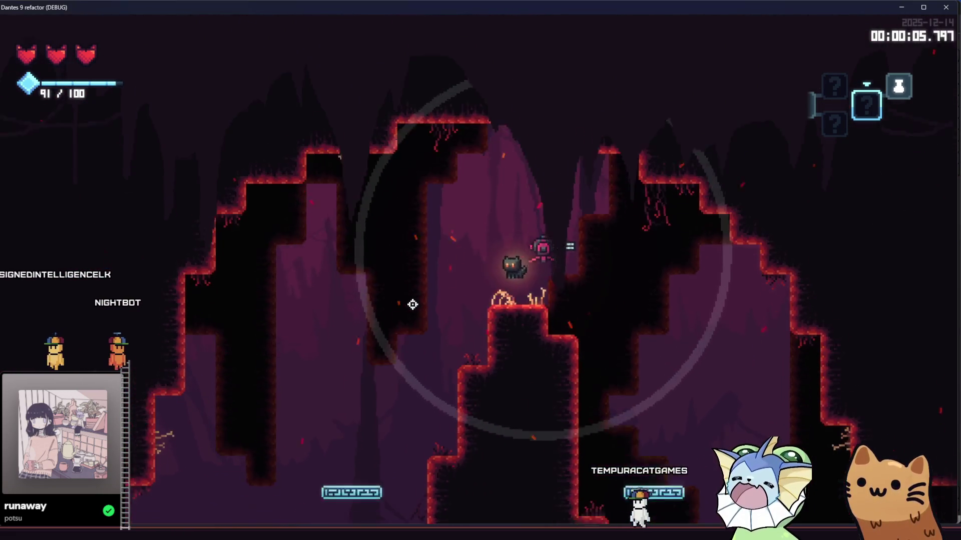
pyautogui.press('a')
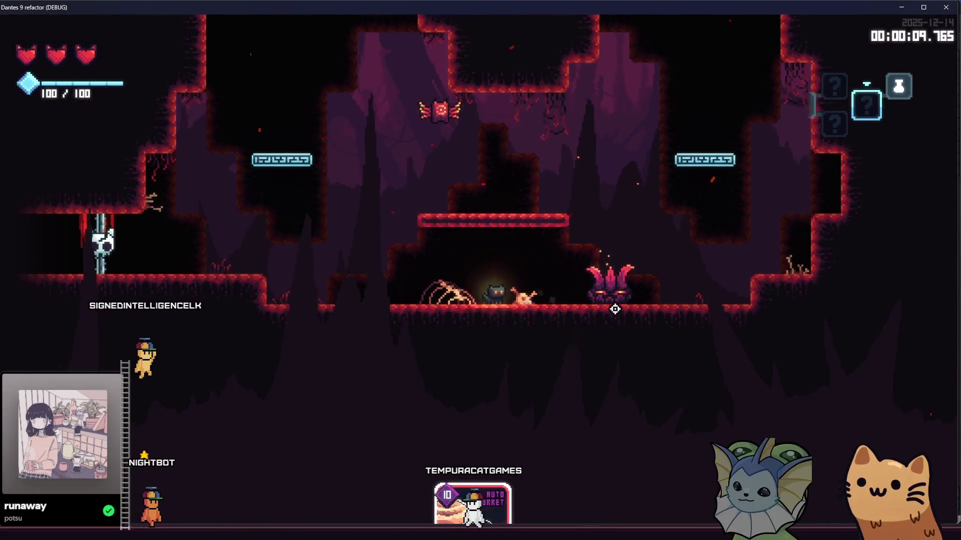
pyautogui.click(618, 310)
# Step: Run right and jump between cave floors while the turrets fire on enemies
pyautogui.press('d')
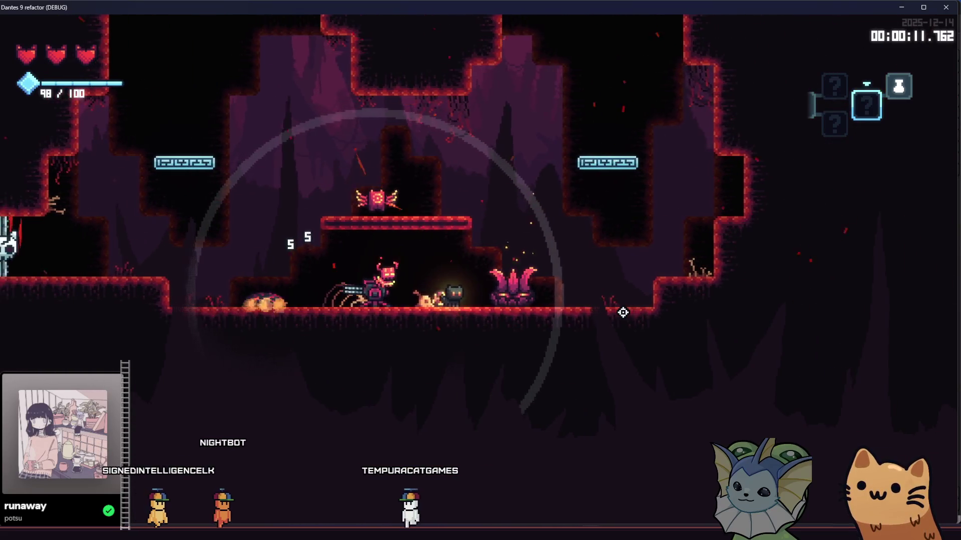
pyautogui.press('d')
pyautogui.press('d')
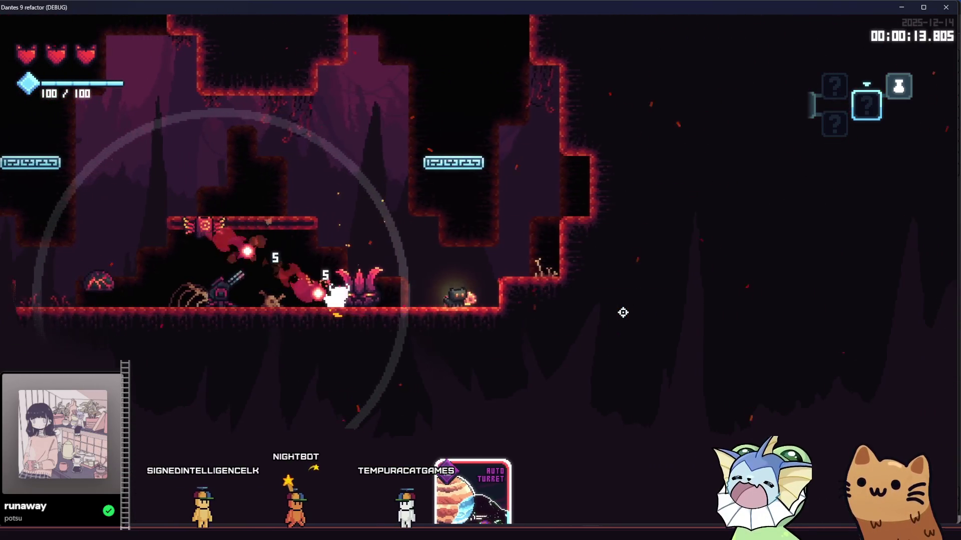
pyautogui.press('space')
pyautogui.press('a')
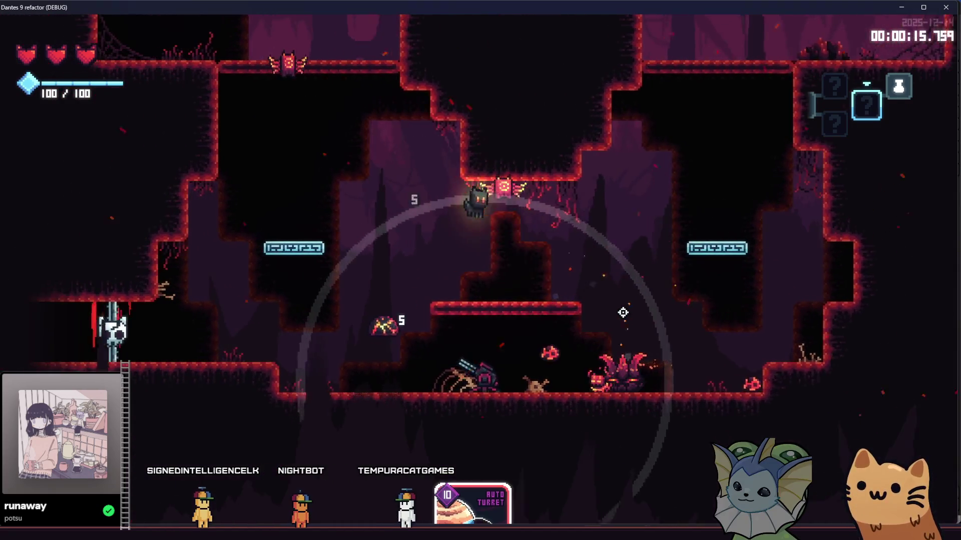
pyautogui.press('a')
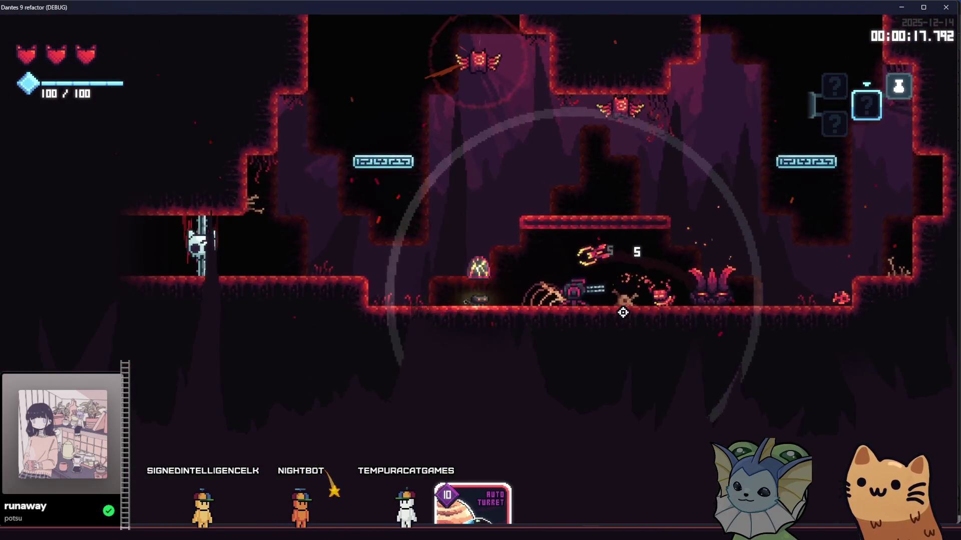
pyautogui.press('a')
pyautogui.press('d')
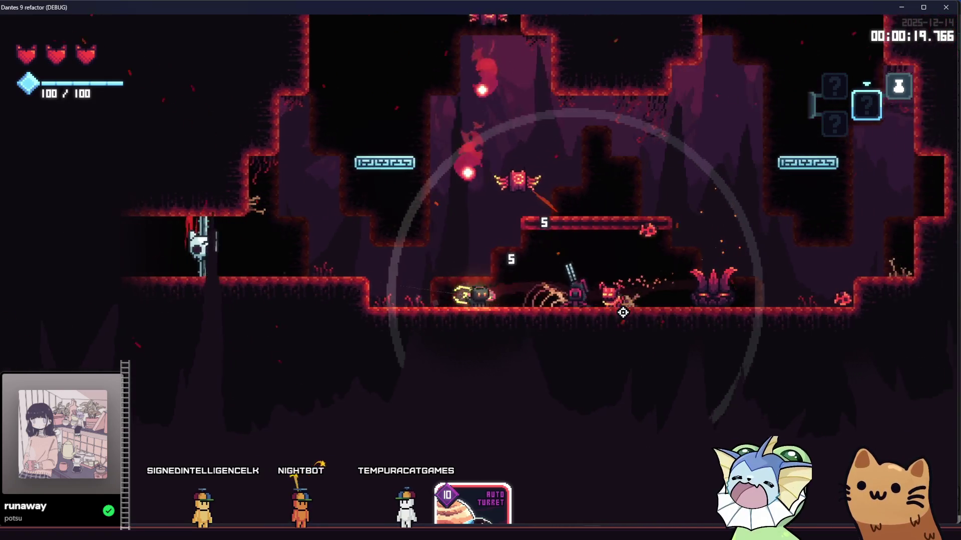
pyautogui.press('d')
pyautogui.press('space')
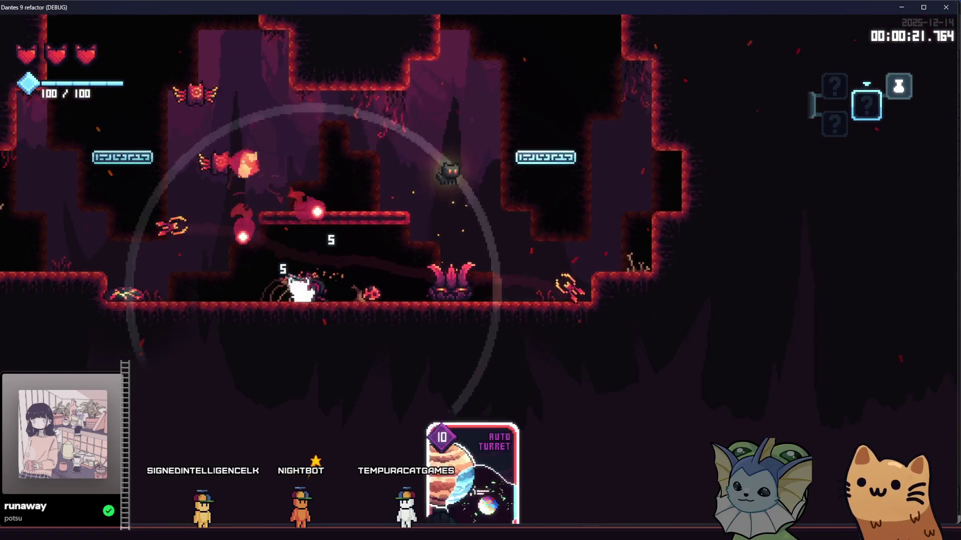
pyautogui.press('d')
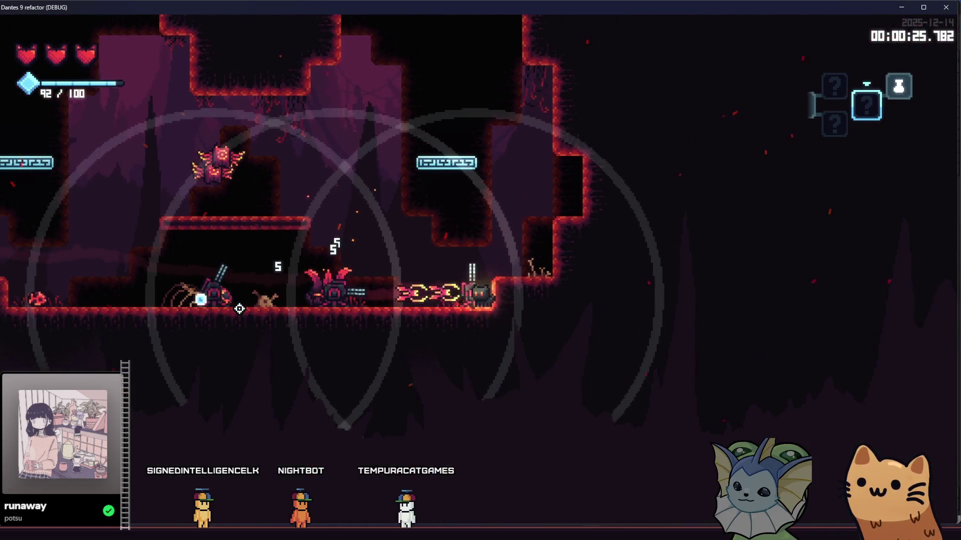
# Step: Run left past the enemies to the chest, drop to the room below, then close the game
pyautogui.press('a')
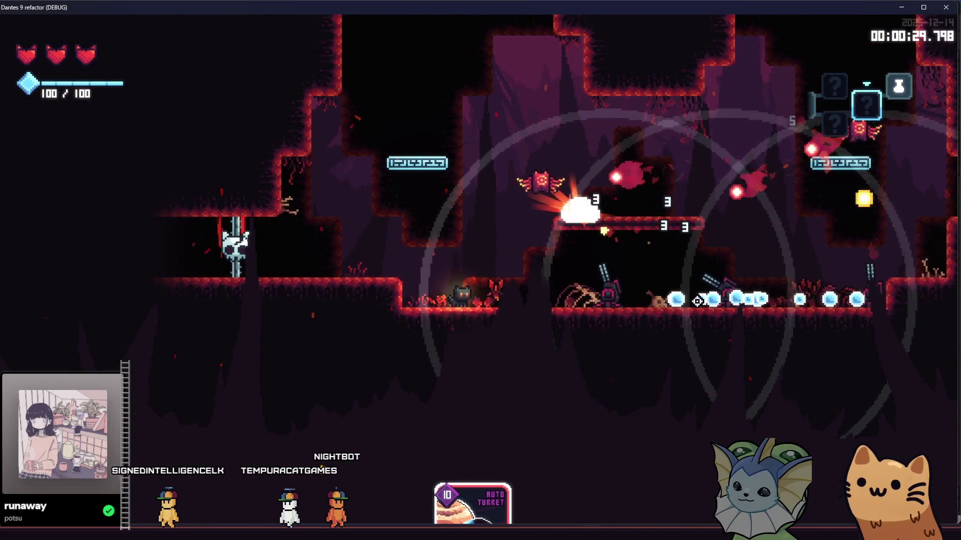
pyautogui.press('a')
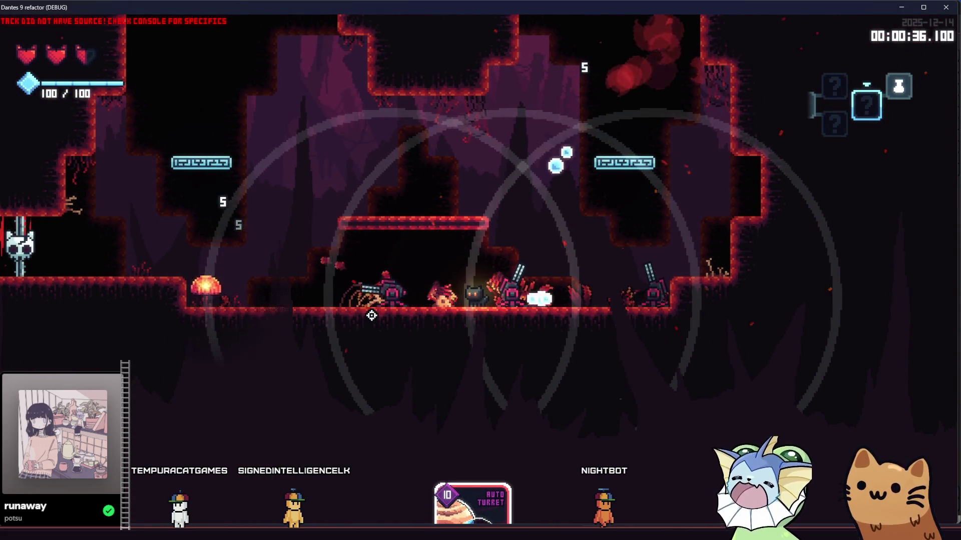
pyautogui.press('d')
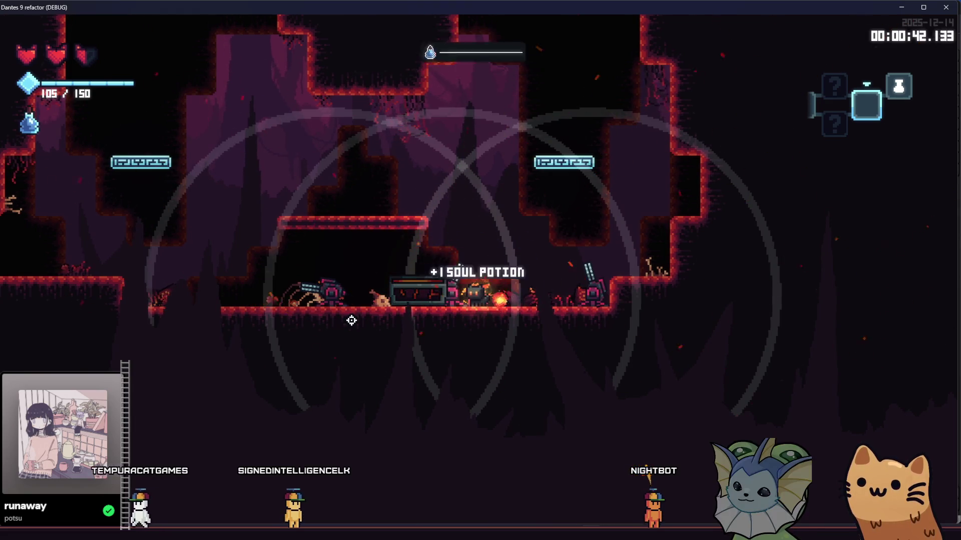
pyautogui.press('space')
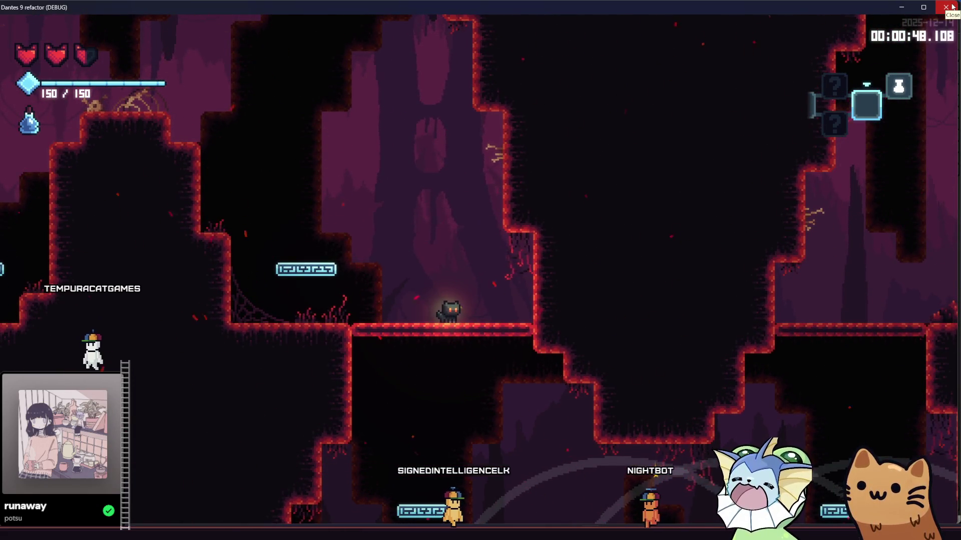
pyautogui.press('Down')
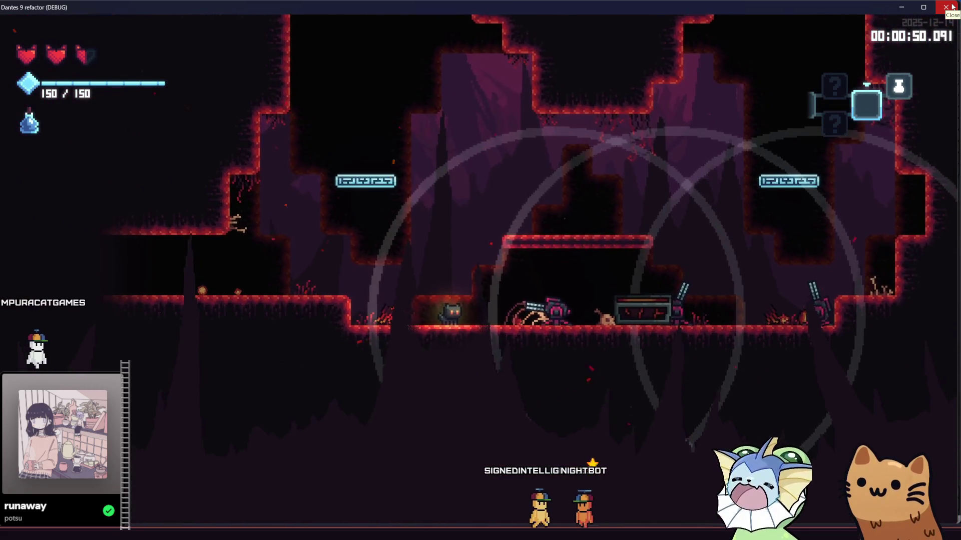
pyautogui.click(952, 7)
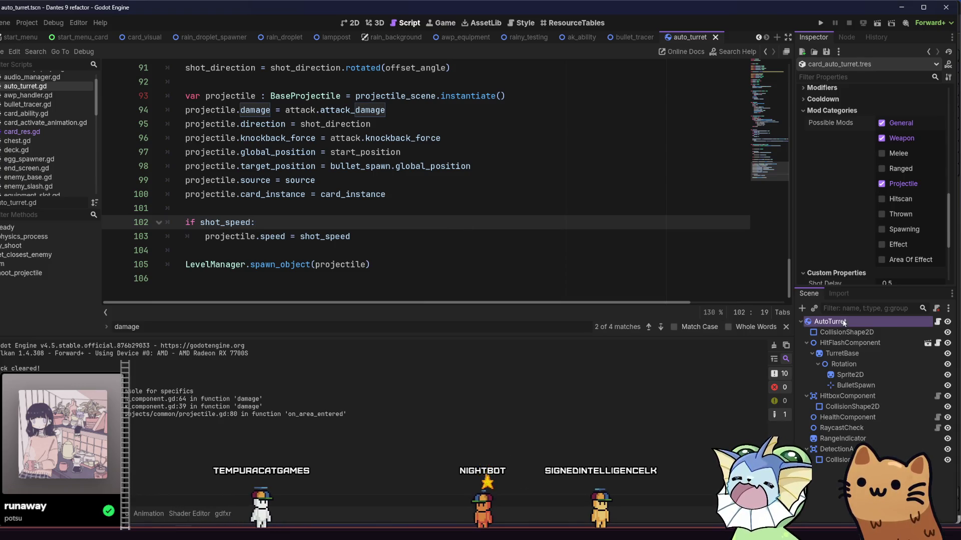
pyautogui.scroll(10, 562, 197)
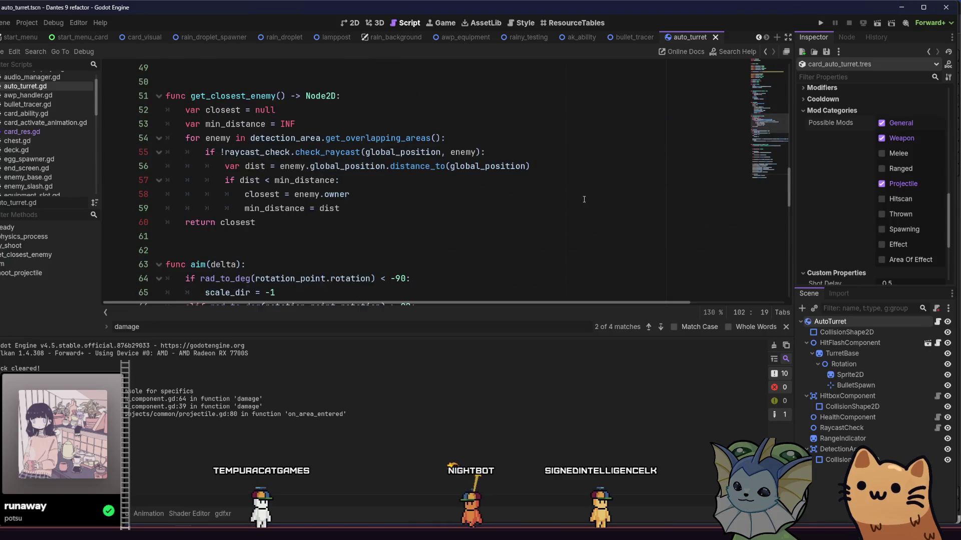
pyautogui.scroll(4, 401, 196)
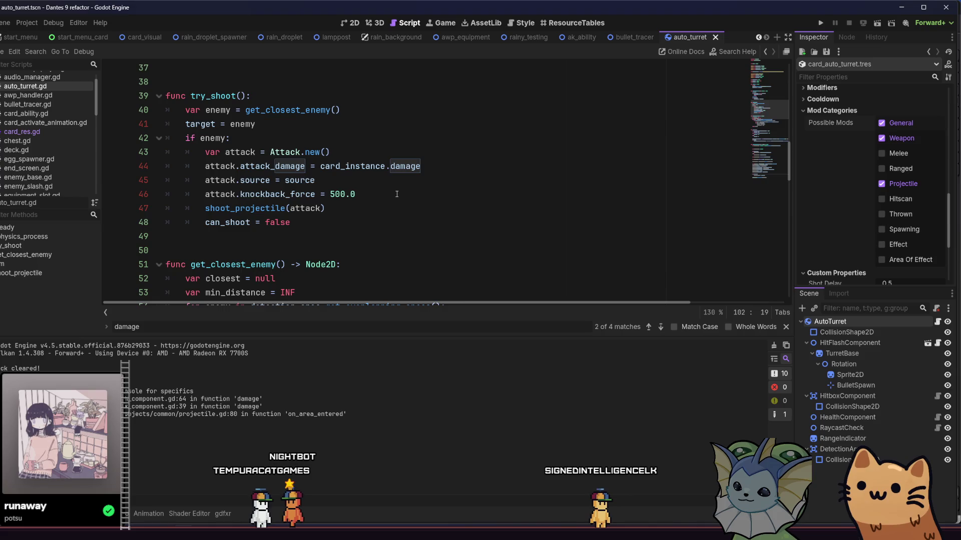
pyautogui.scroll(5, 396, 195)
pyautogui.scroll(1, 299, 149)
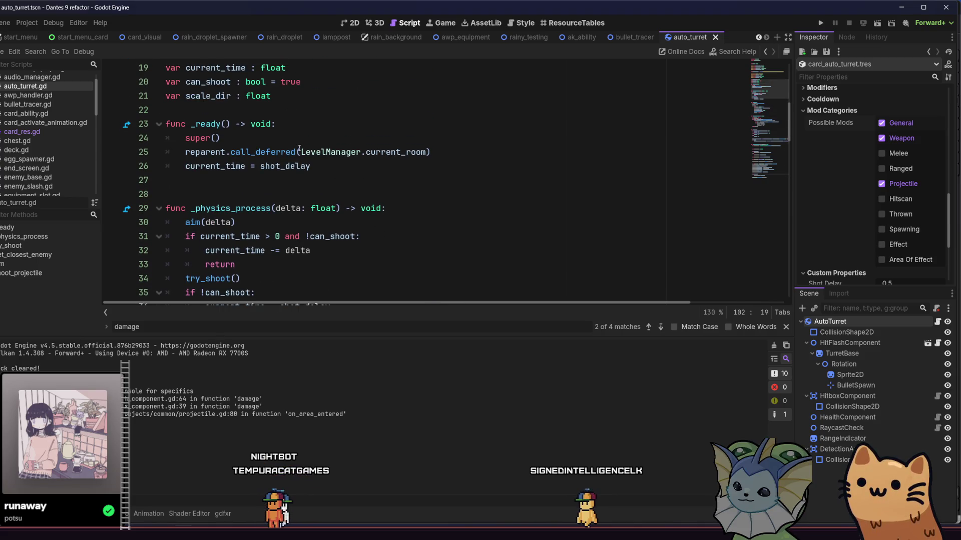
pyautogui.scroll(-1, 304, 170)
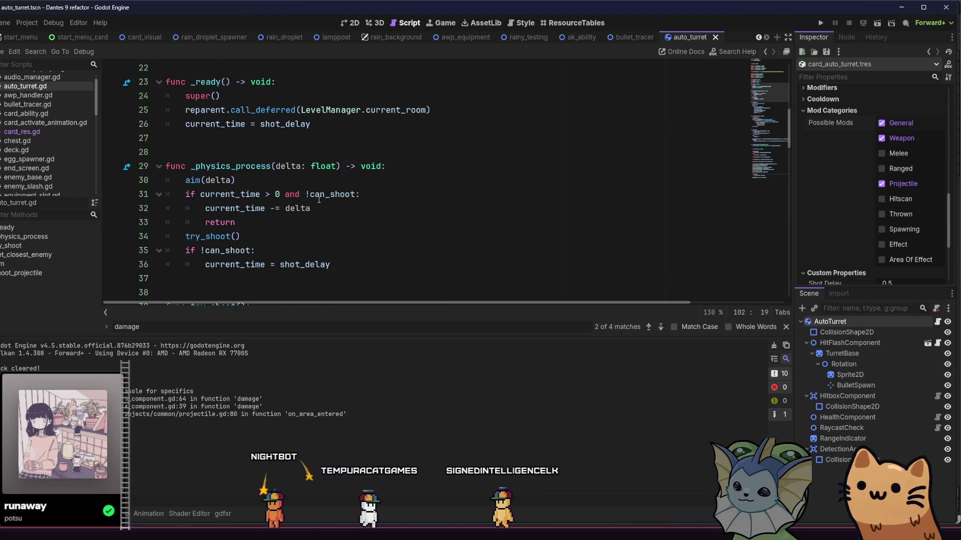
pyautogui.scroll(1, 320, 199)
pyautogui.doubleClick(289, 166)
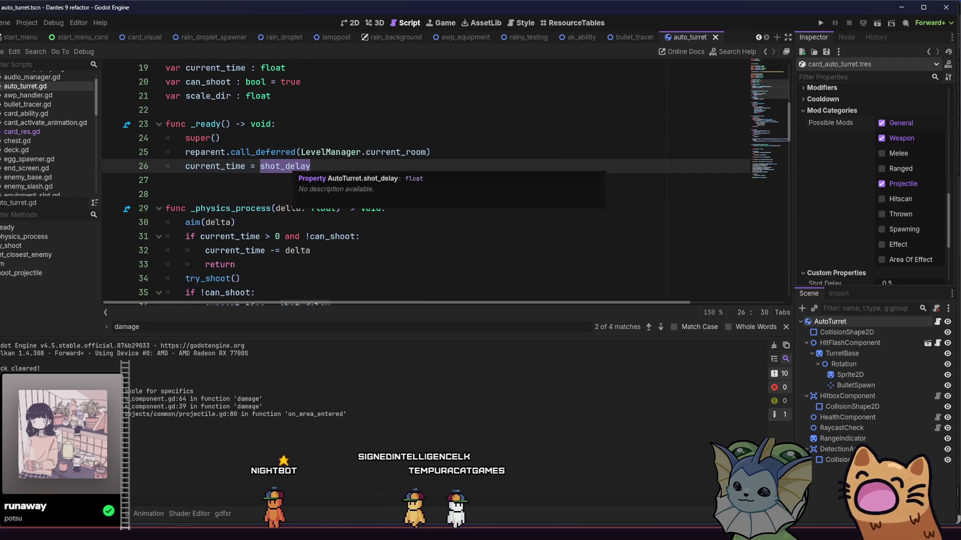
pyautogui.write('ca')
# Step: Autocomplete line 26 to current_time = card_instance.active_cooldown and save auto_turret.gd
pyautogui.press('Return')
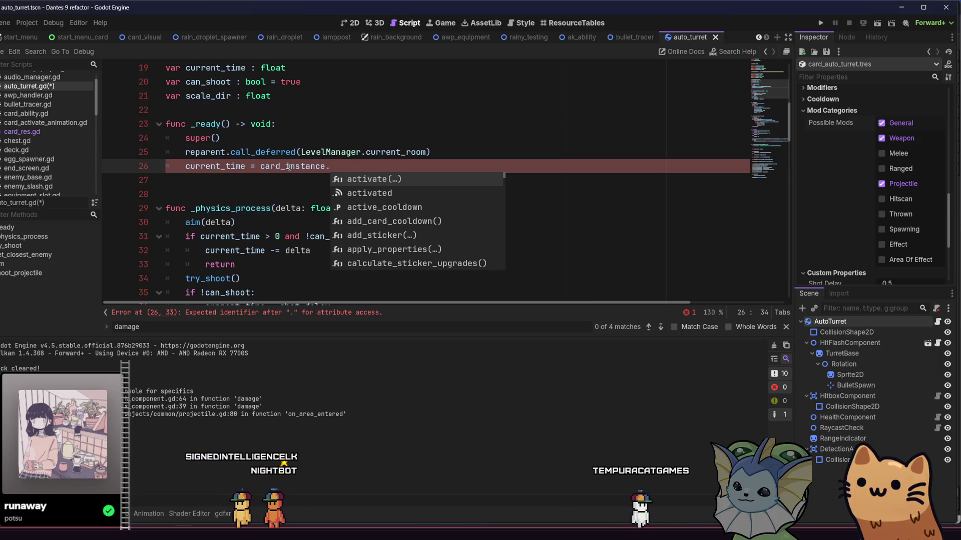
pyautogui.press('Down')
pyautogui.press('Down')
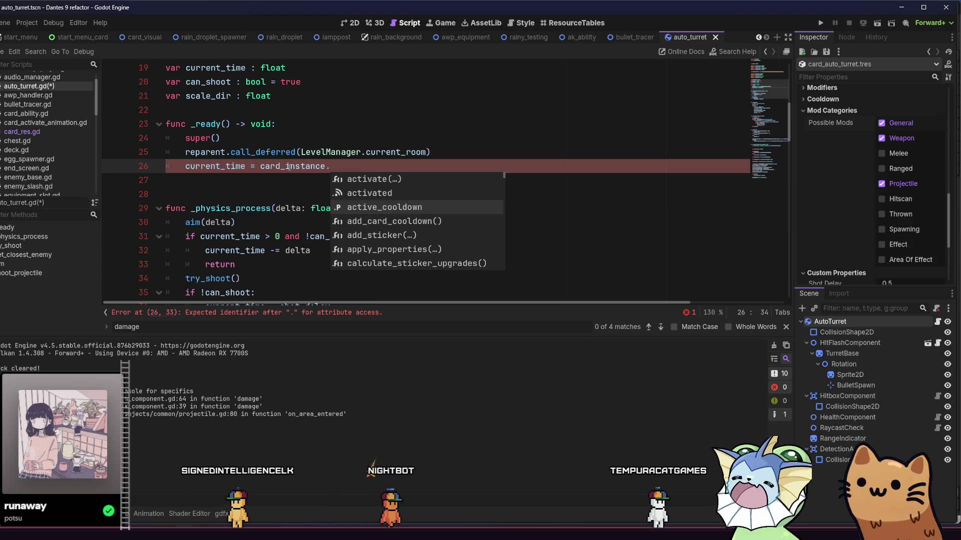
pyautogui.press('Return')
pyautogui.click(404, 166)
pyautogui.scroll(3, 412, 166)
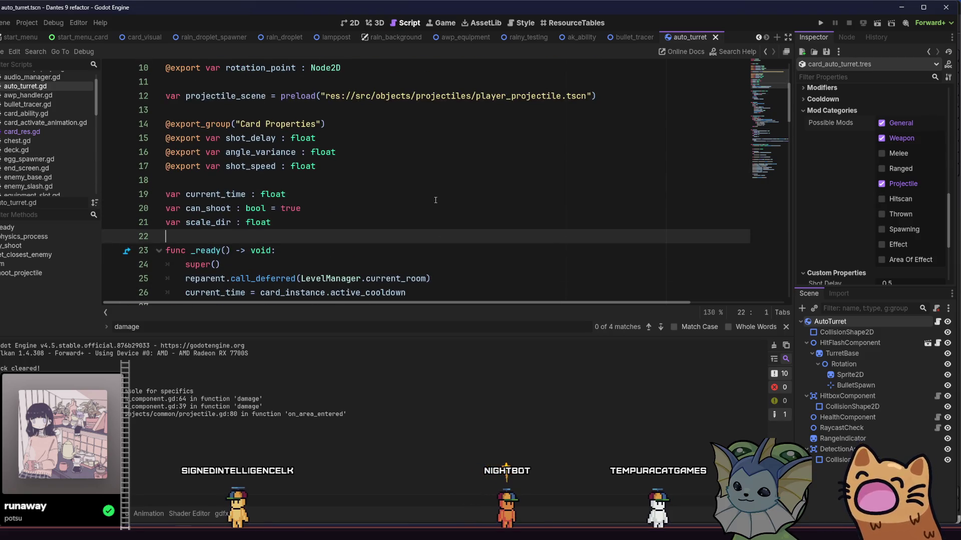
pyautogui.click(446, 214)
pyautogui.hotkey('ctrl', 's')
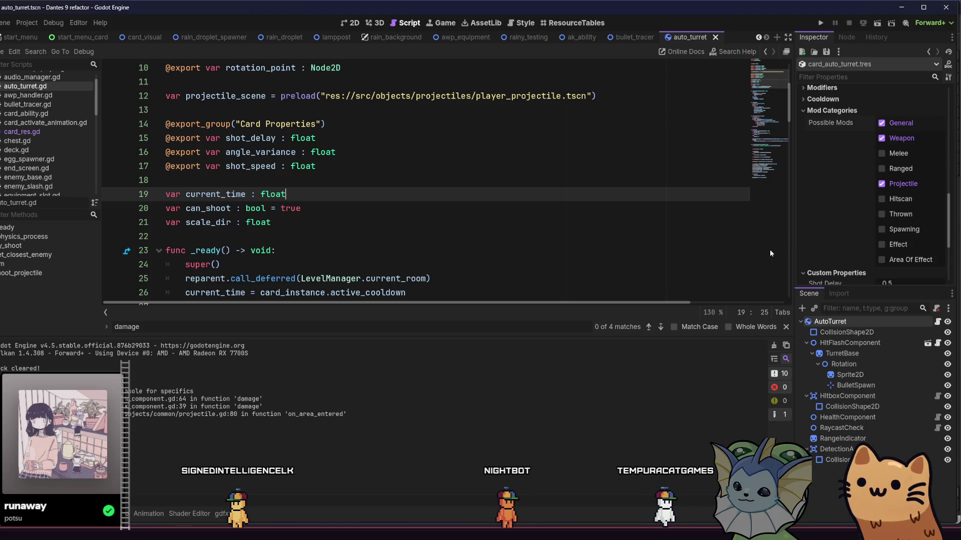
pyautogui.scroll(3, 350, 200)
# Step: Delete the shot_delay declaration on line 15 and save the script
pyautogui.scroll(-2, 351, 200)
pyautogui.click(344, 195)
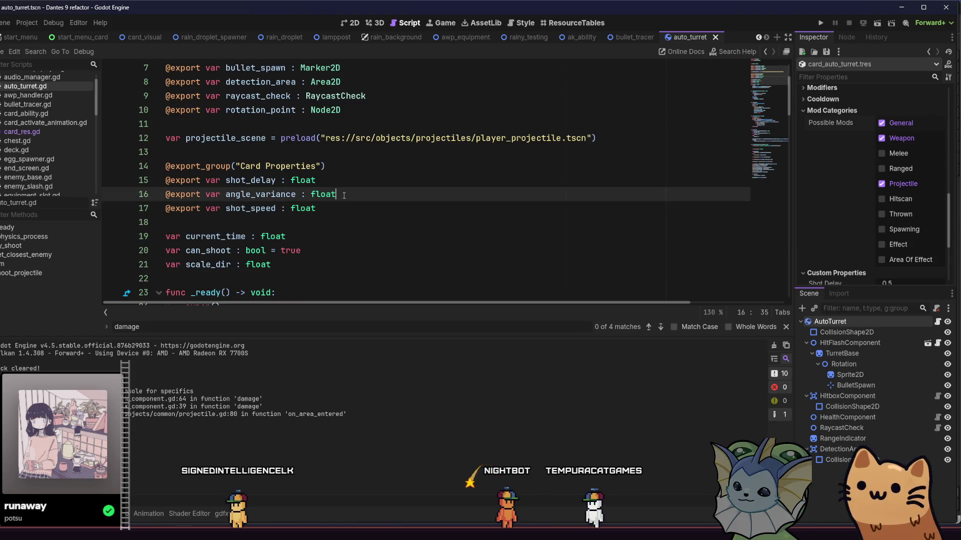
pyautogui.moveTo(319, 181); pyautogui.dragTo(119, 183)
pyautogui.press('BackSpace')
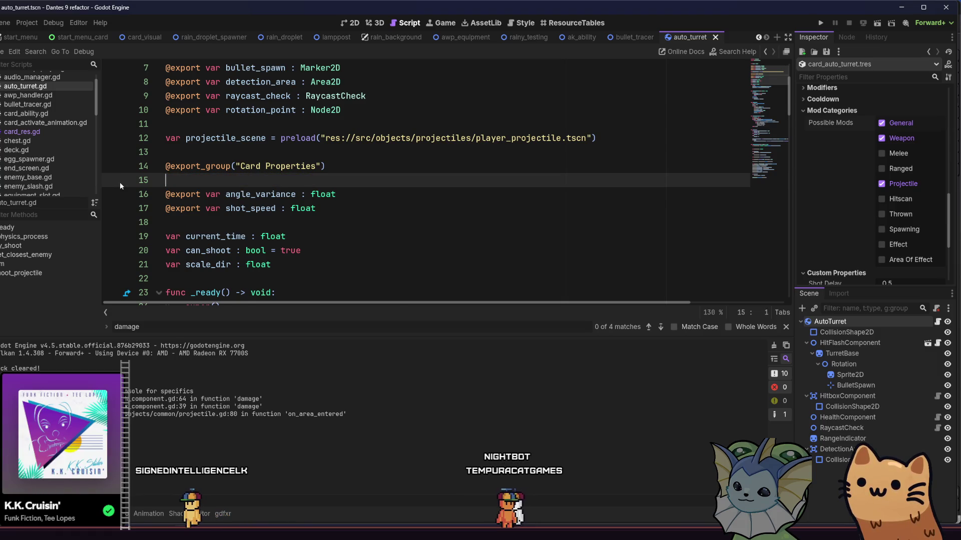
pyautogui.press('BackSpace')
pyautogui.hotkey('ctrl', 's')
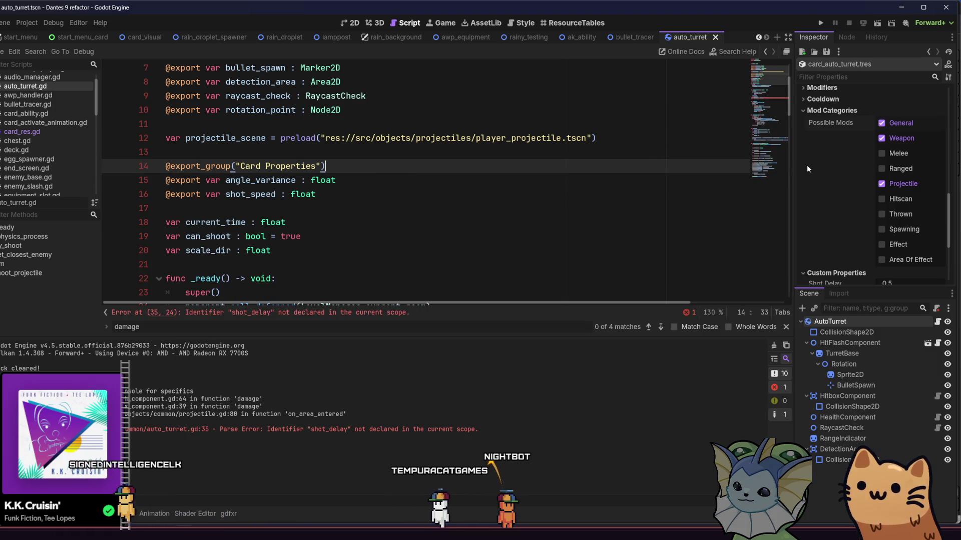
# Step: Replace shot_delay on line 35 with card_instance.active_cooldown and save
pyautogui.scroll(-9, 350, 175)
pyautogui.click(317, 81)
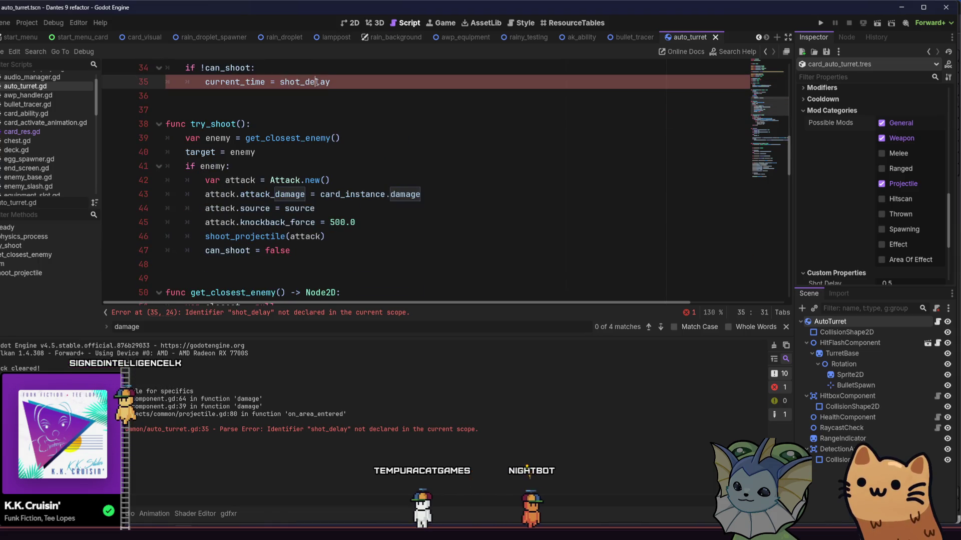
pyautogui.press('BackSpace')
pyautogui.press('BackSpace')
pyautogui.write('car')
pyautogui.press('Return')
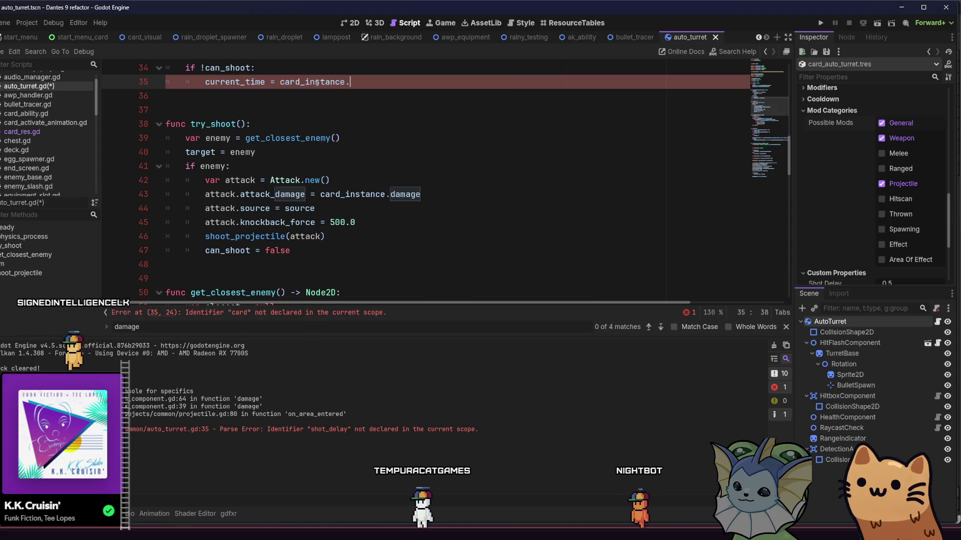
pyautogui.write('.ac')
pyautogui.press('Down')
pyautogui.press('Down')
pyautogui.press('Return')
pyautogui.hotkey('ctrl', 's')
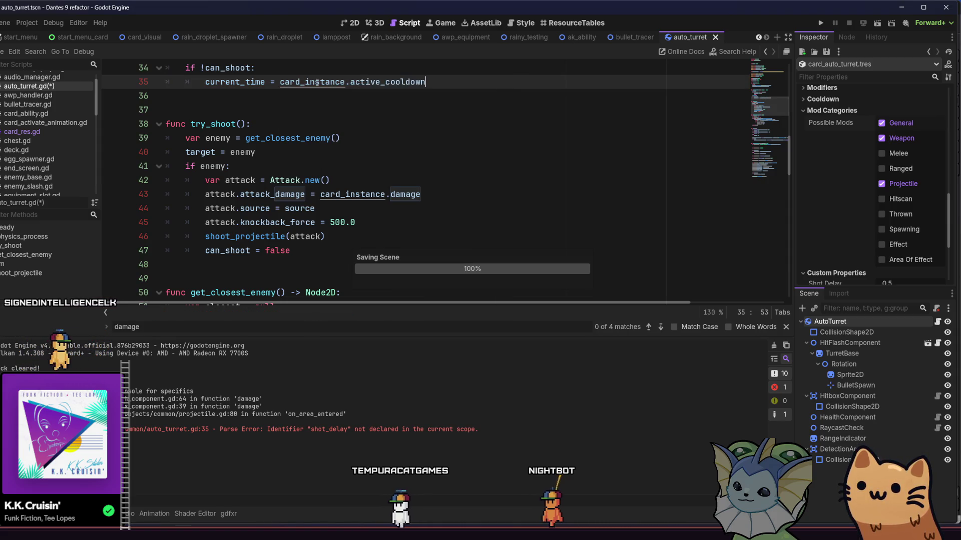
# Step: Search 'card_ins' in Quick Open, then cancel without opening anything
pyautogui.hotkey('alt', 'shift', 'o')
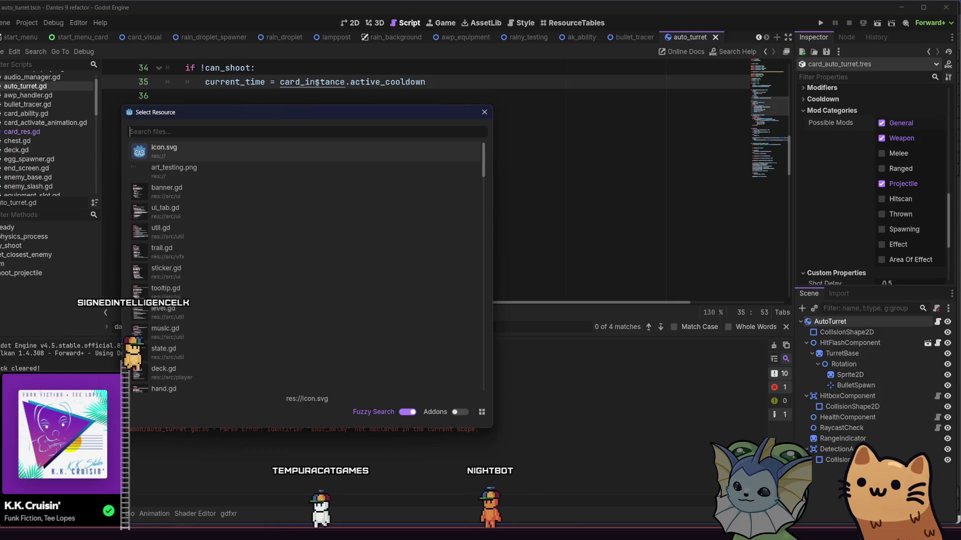
pyautogui.write('card_')
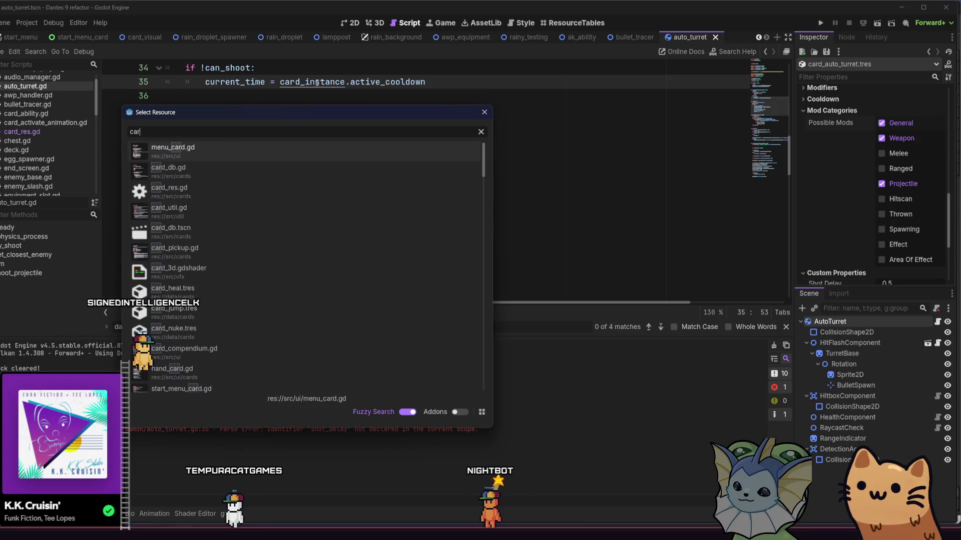
pyautogui.write('ins')
pyautogui.press('Escape')
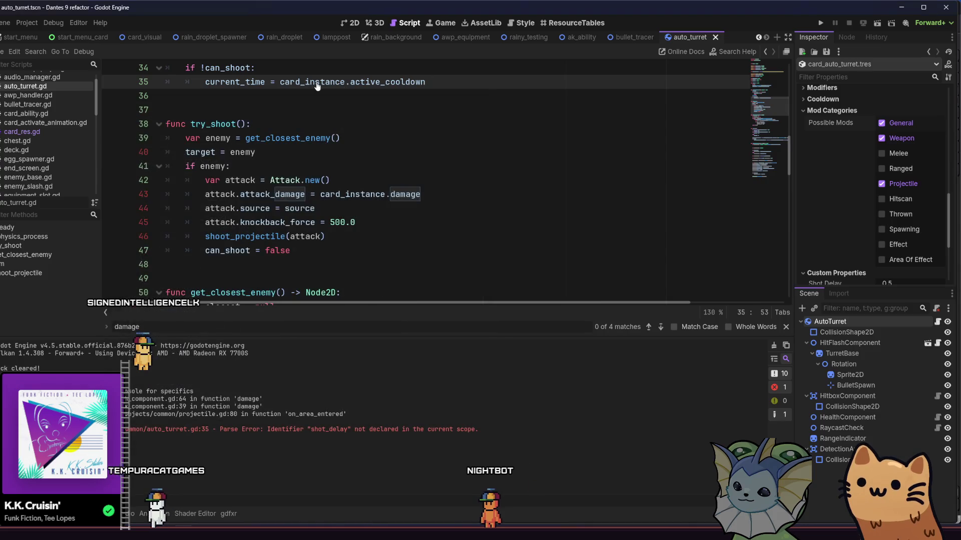
pyautogui.scroll(5, 799, 155)
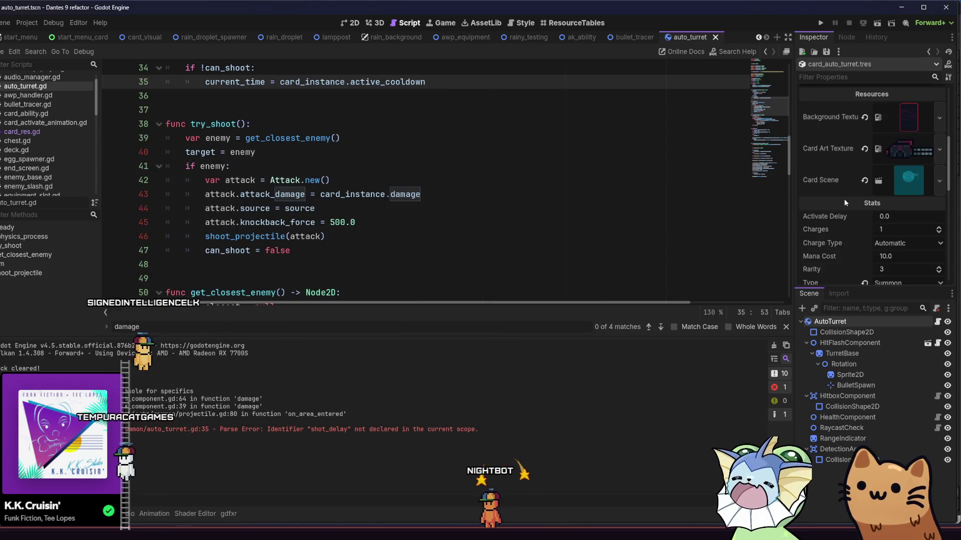
# Step: Turn on Use Cooldown at 0.3, set Activate Delay to 1.0, save, and launch the game
pyautogui.scroll(-4, 850, 228)
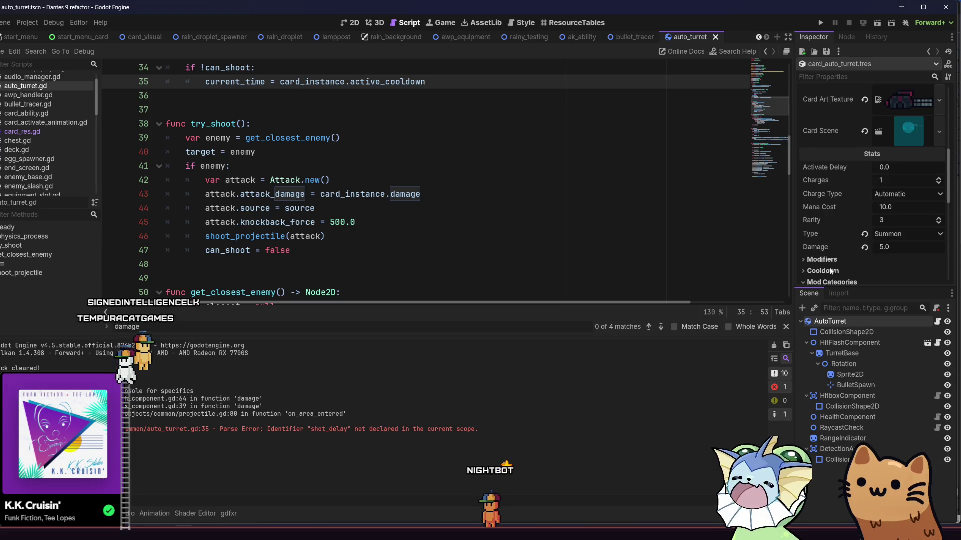
pyautogui.click(881, 234)
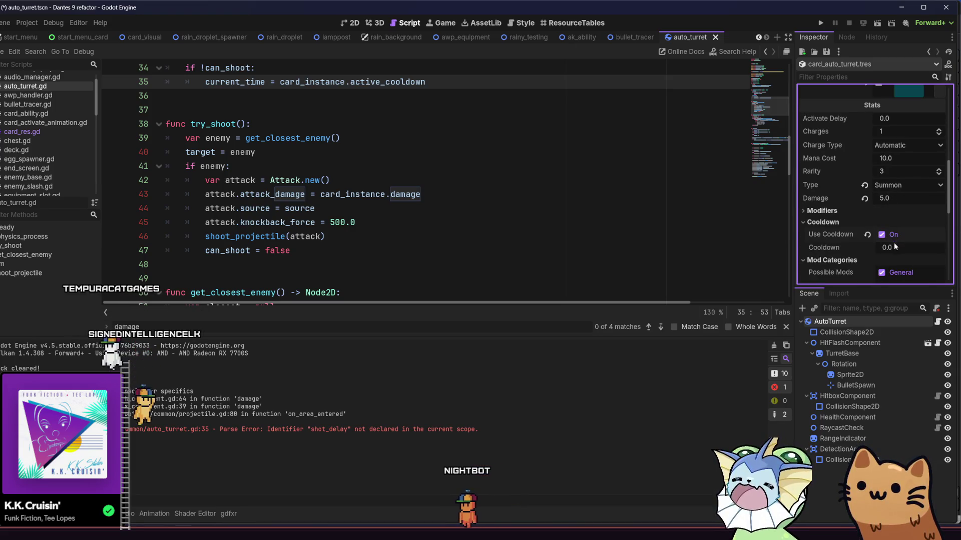
pyautogui.press('Return')
pyautogui.hotkey('ctrl', 's')
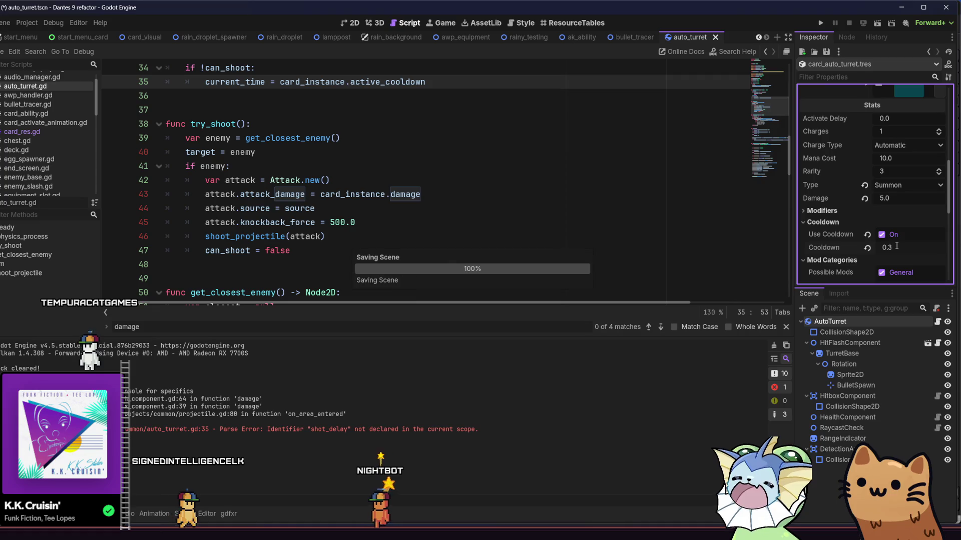
pyautogui.click(903, 118)
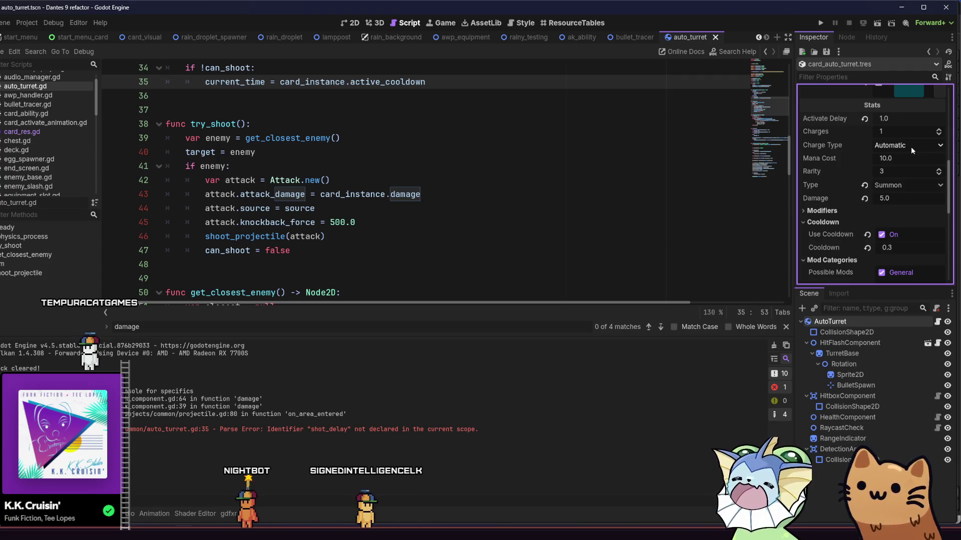
pyautogui.press('F5')
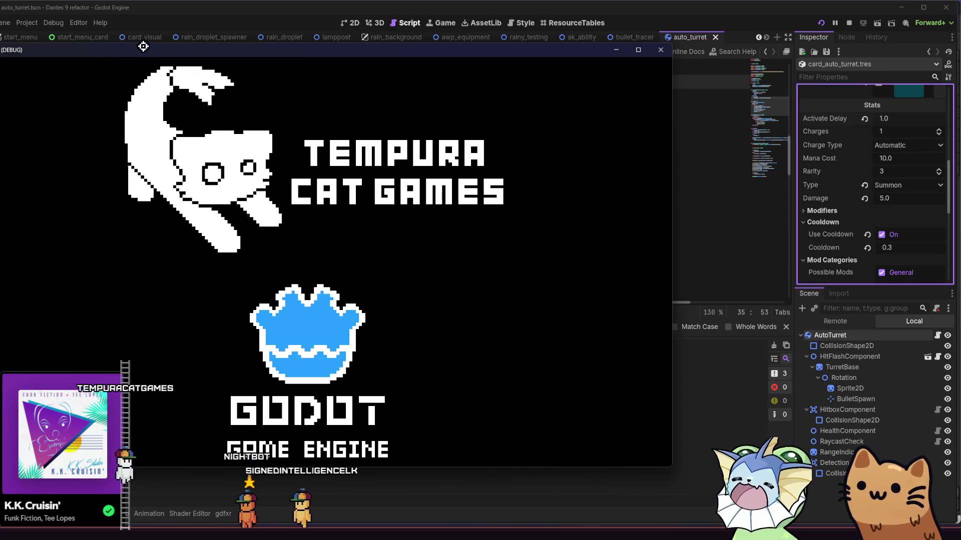
# Step: Maximize the game window, start a new run, and add two Auto Turret cards from the debug list
pyautogui.doubleClick(143, 46)
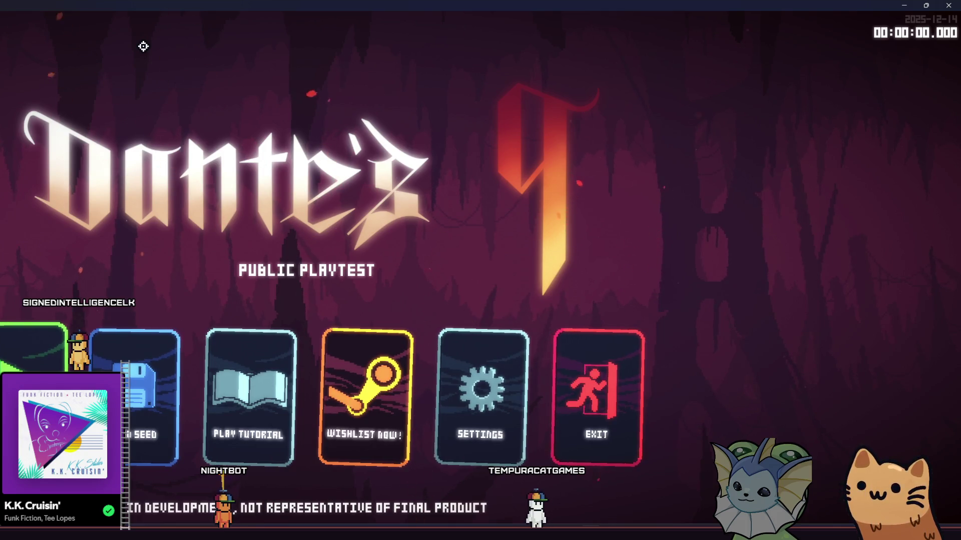
pyautogui.click(12, 365)
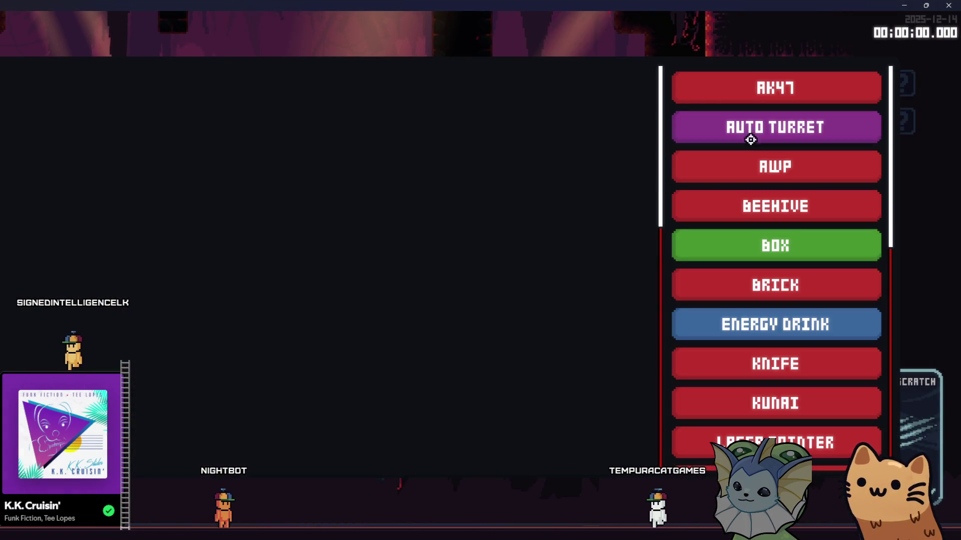
pyautogui.click(751, 140)
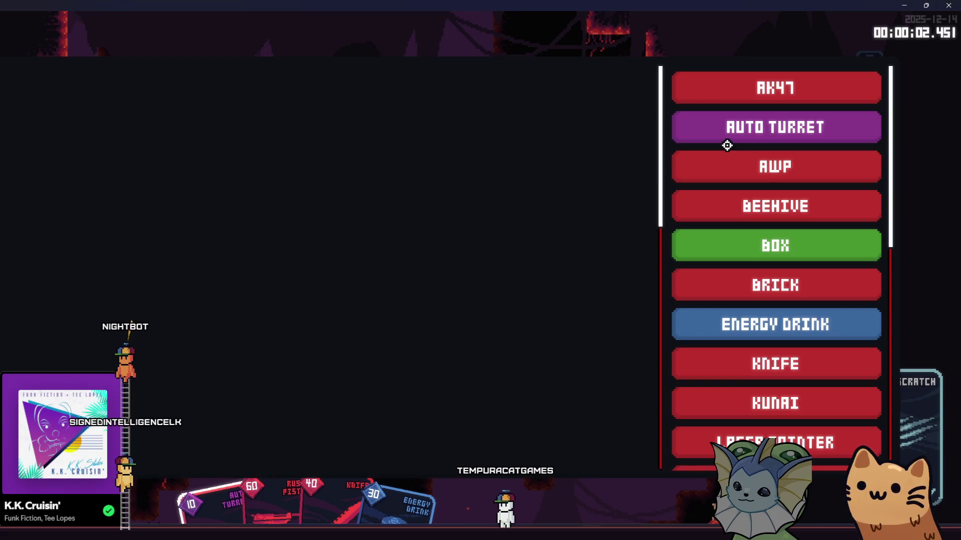
pyautogui.click(727, 141)
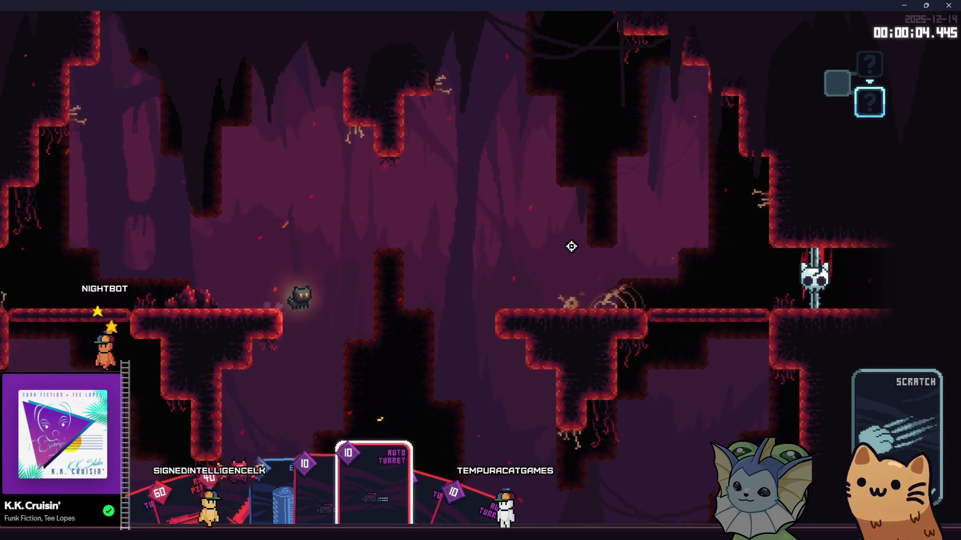
# Step: Move the cat left and right through the caves while turrets hit bats for 5 damage
pyautogui.press('d')
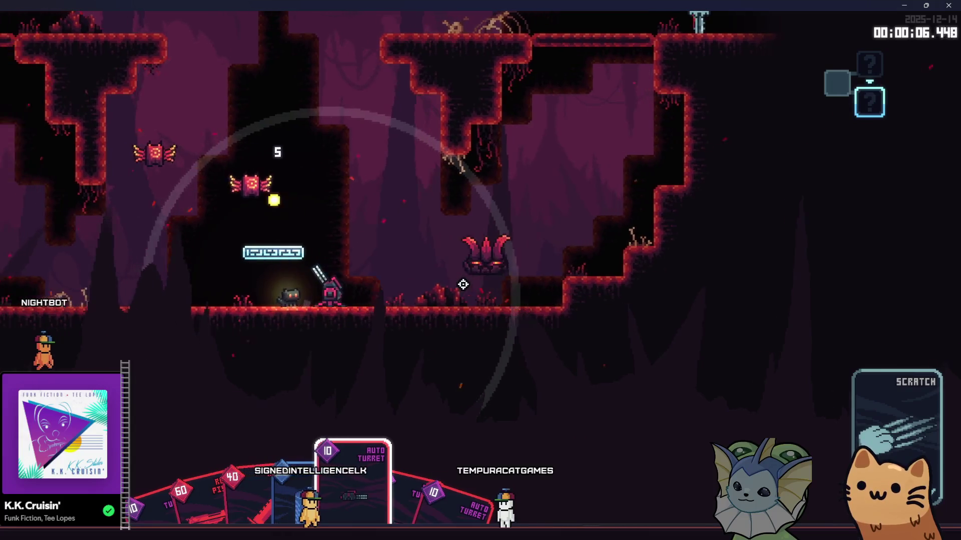
pyautogui.press('a')
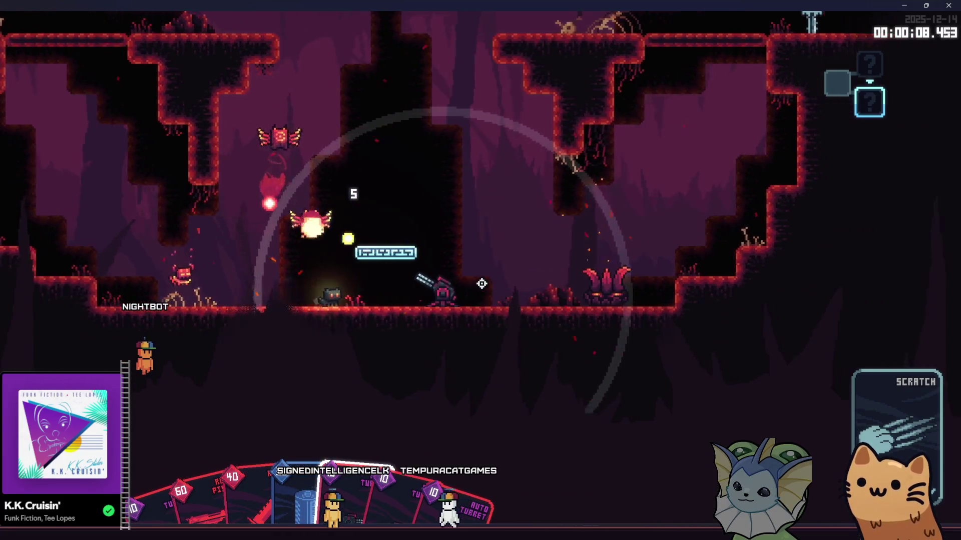
pyautogui.press('a')
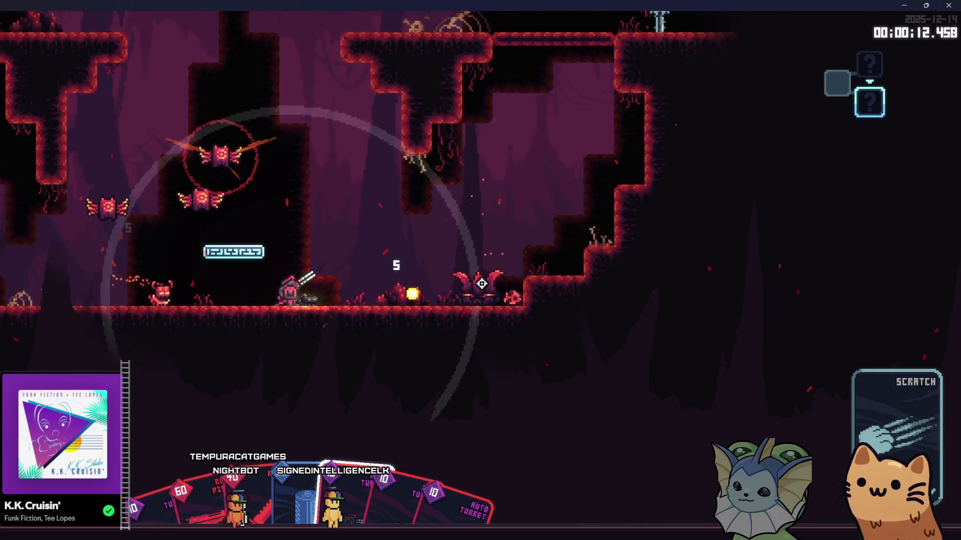
pyautogui.press('a')
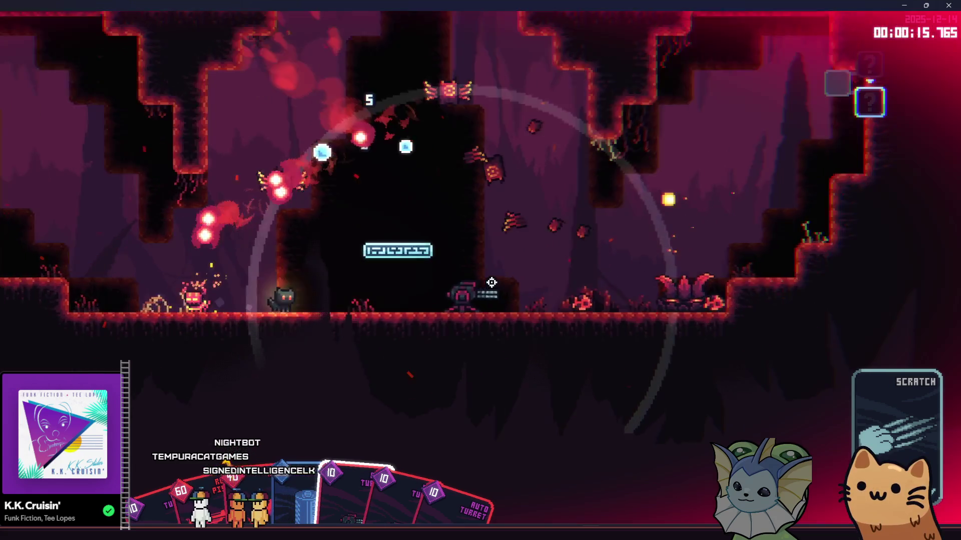
pyautogui.press('a')
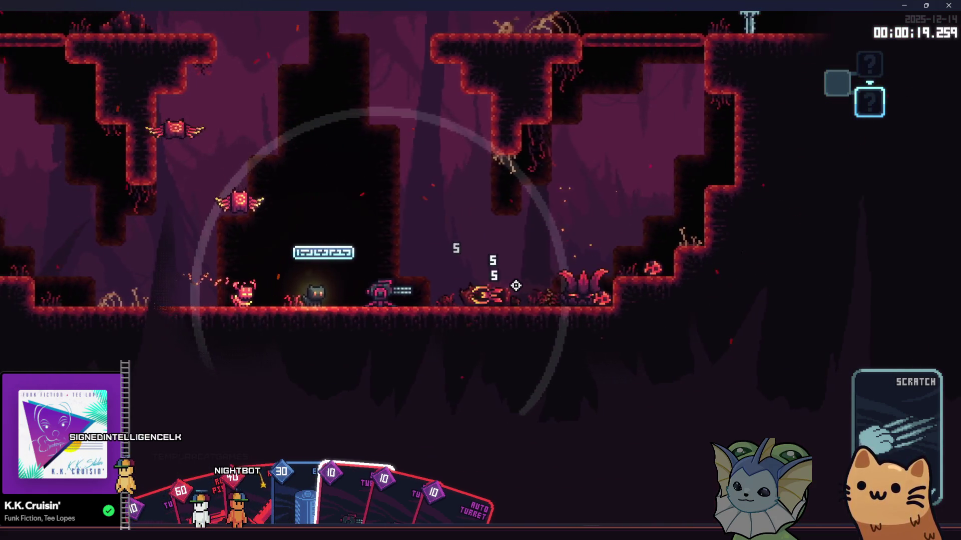
pyautogui.press('space')
pyautogui.press('d')
pyautogui.press('d')
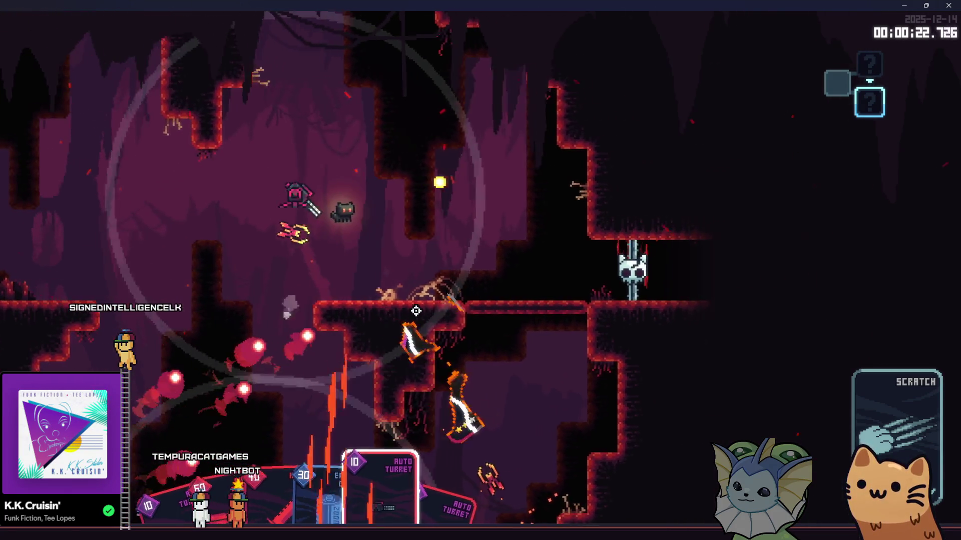
pyautogui.press('d')
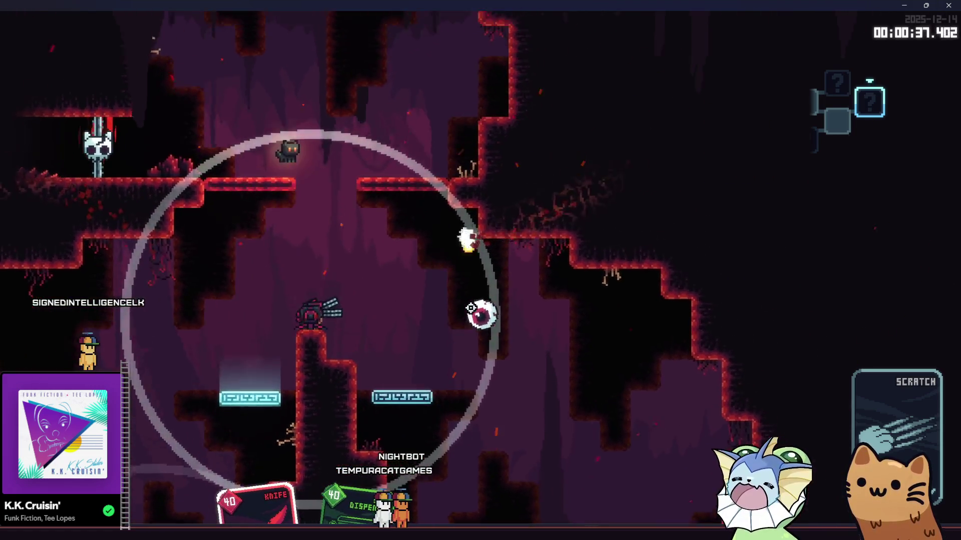
pyautogui.press('Tab')
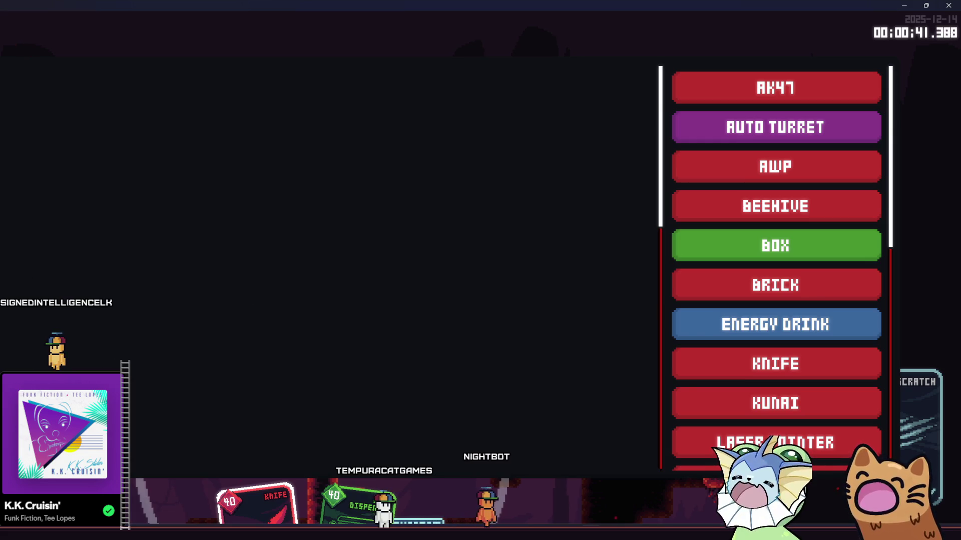
# Step: Teleport to the shop room, open the forge, and add an Auto Turret card via the debug menu
pyautogui.scroll(-10, 208, 141)
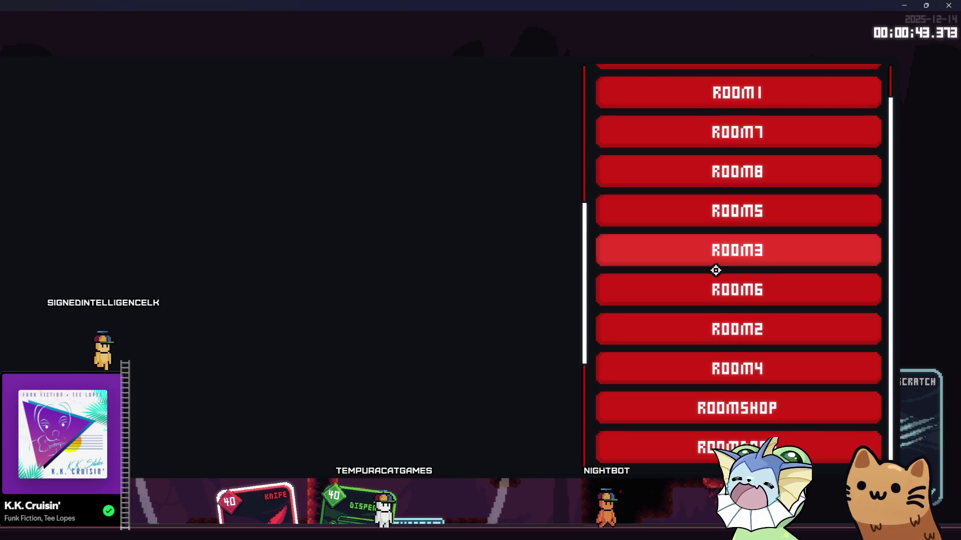
pyautogui.click(743, 407)
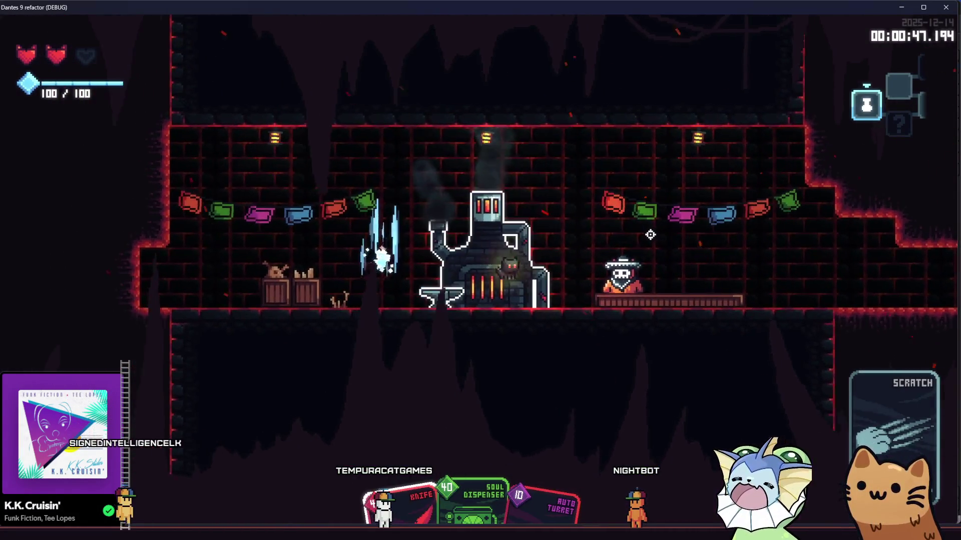
pyautogui.press('e')
pyautogui.click(418, 285)
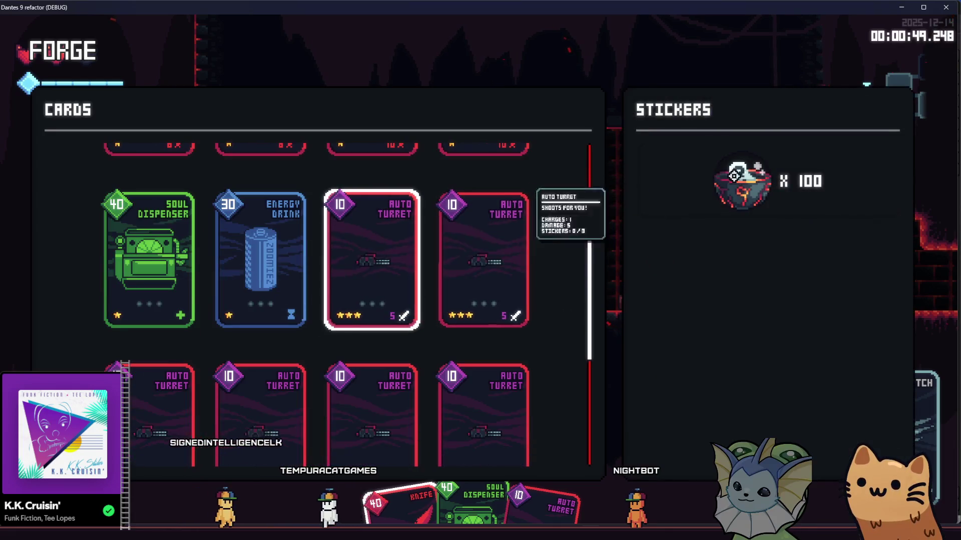
pyautogui.press('Escape')
pyautogui.press('Escape')
pyautogui.press('F1')
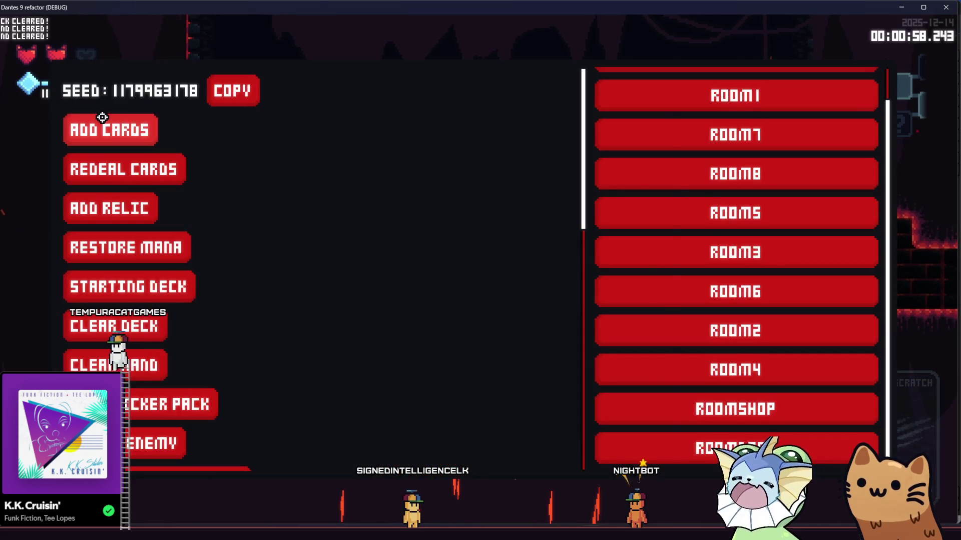
pyautogui.click(102, 118)
pyautogui.click(735, 129)
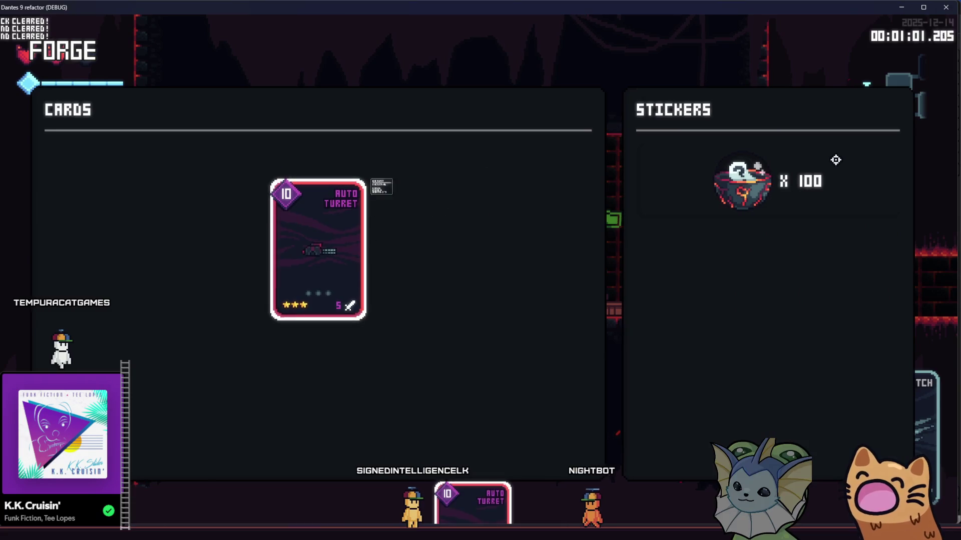
# Step: Open a sticker pack and place the Energy Drink sticker on the Auto Turret card
pyautogui.click(833, 163)
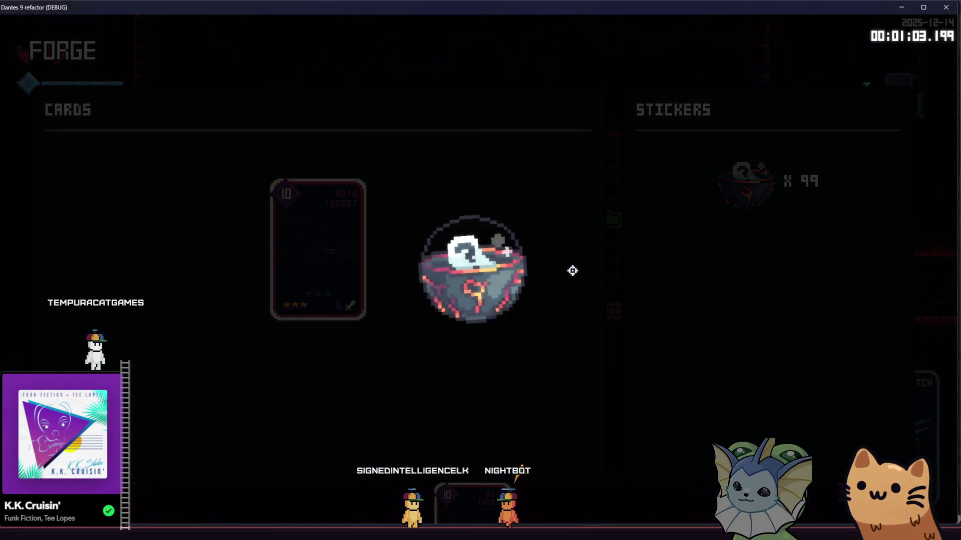
pyautogui.moveTo(622, 375)
pyautogui.mouseDown()
pyautogui.moveTo(561, 375)
pyautogui.moveTo(401, 286)
pyautogui.mouseUp()
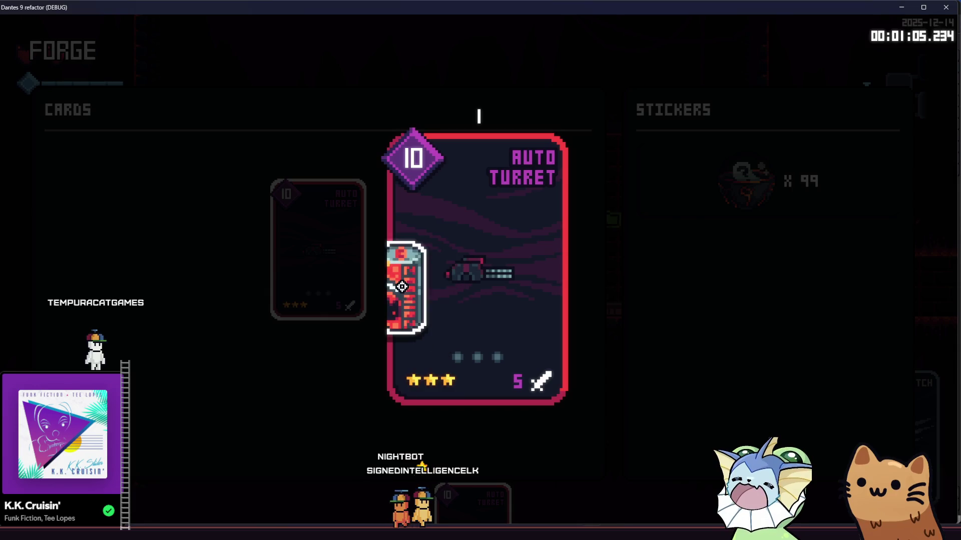
pyautogui.click(682, 205)
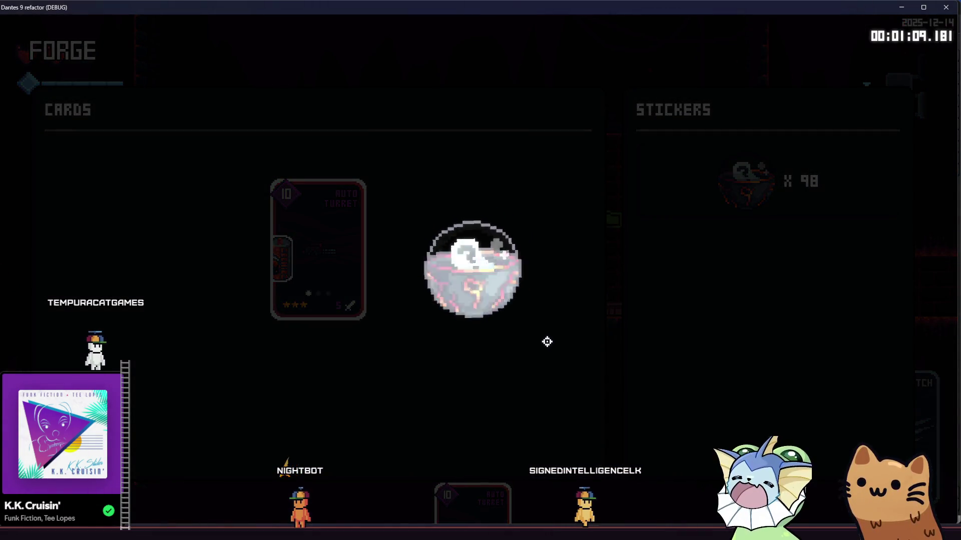
pyautogui.moveTo(572, 369)
pyautogui.mouseDown()
pyautogui.moveTo(437, 293)
pyautogui.moveTo(473, 293)
pyautogui.mouseUp()
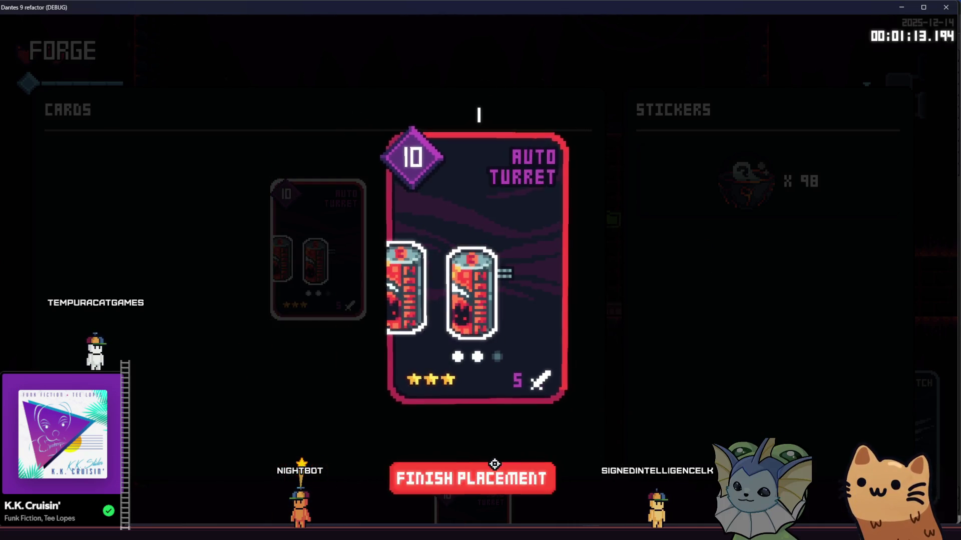
pyautogui.click(494, 465)
# Step: Open another pack and place the Bullet Hole sticker on the Auto Turret card
pyautogui.click(730, 206)
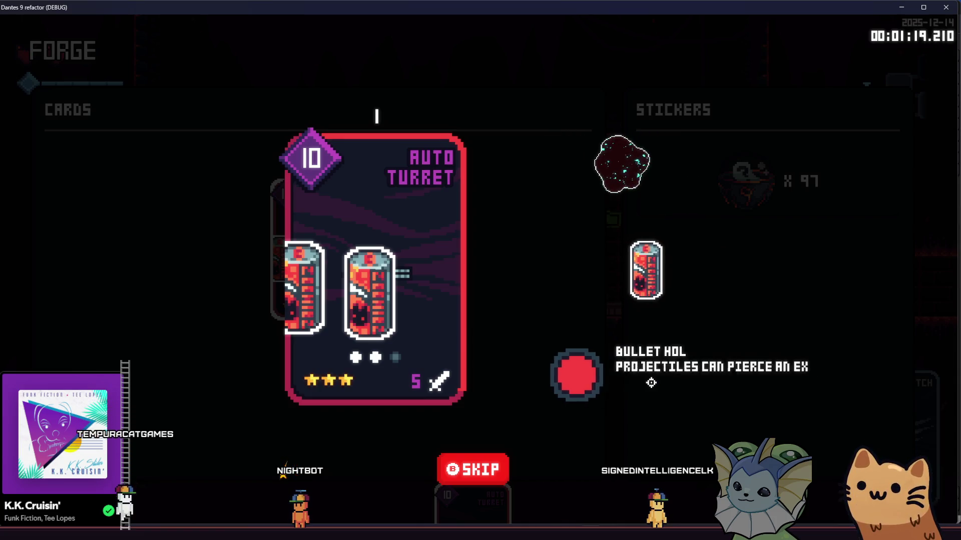
pyautogui.click(625, 376)
pyautogui.click(495, 250)
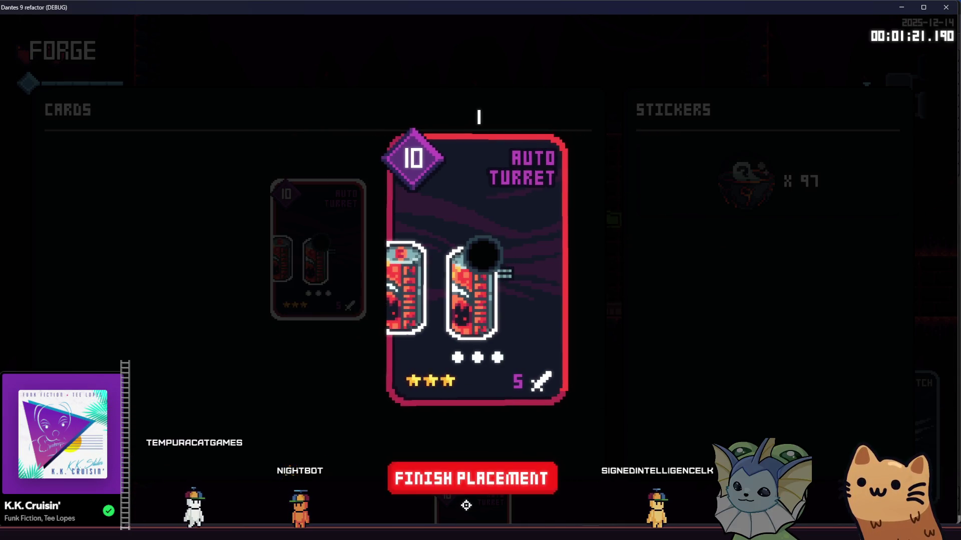
pyautogui.click(470, 481)
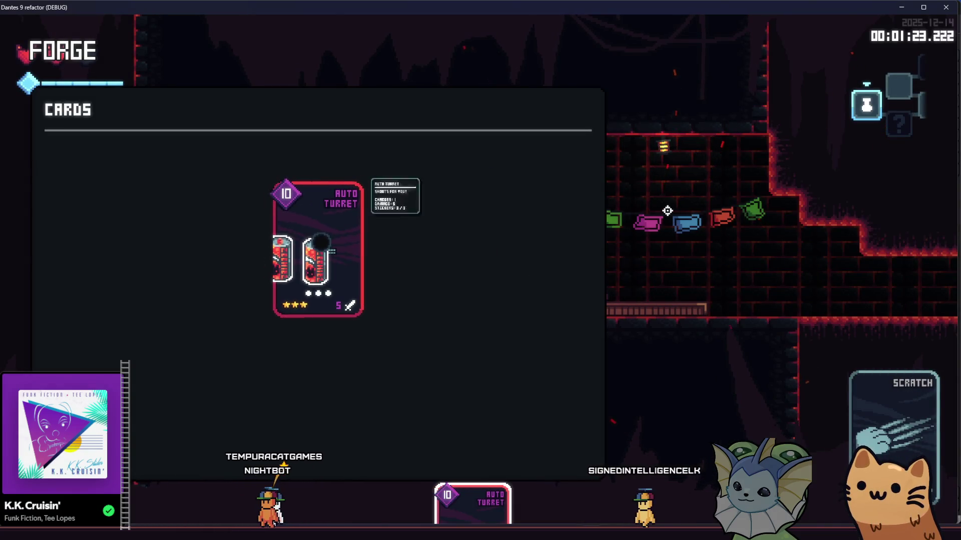
# Step: Inspect the Auto Turret card's stickers, close the Forge to the pause menu, and switch back to Godot
pyautogui.moveTo(343, 223)
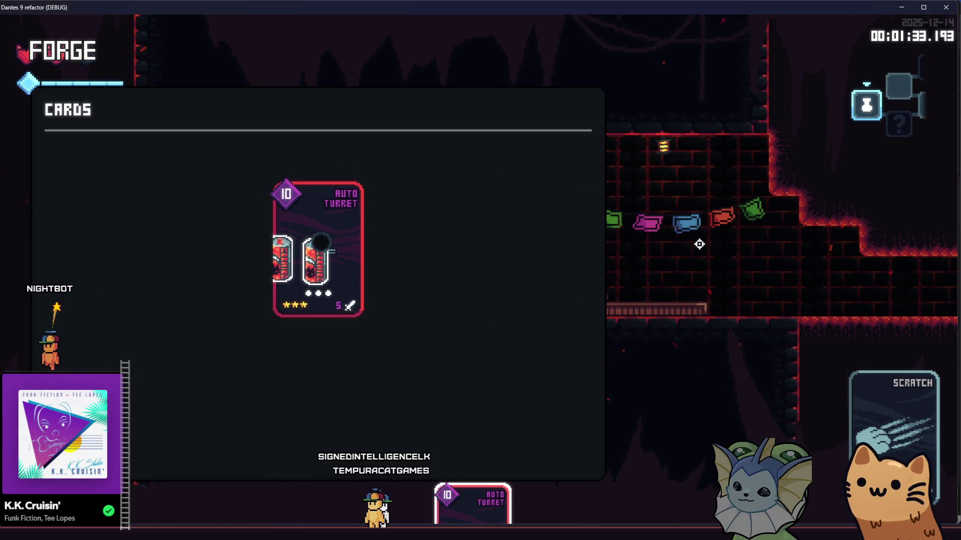
pyautogui.moveTo(315, 222)
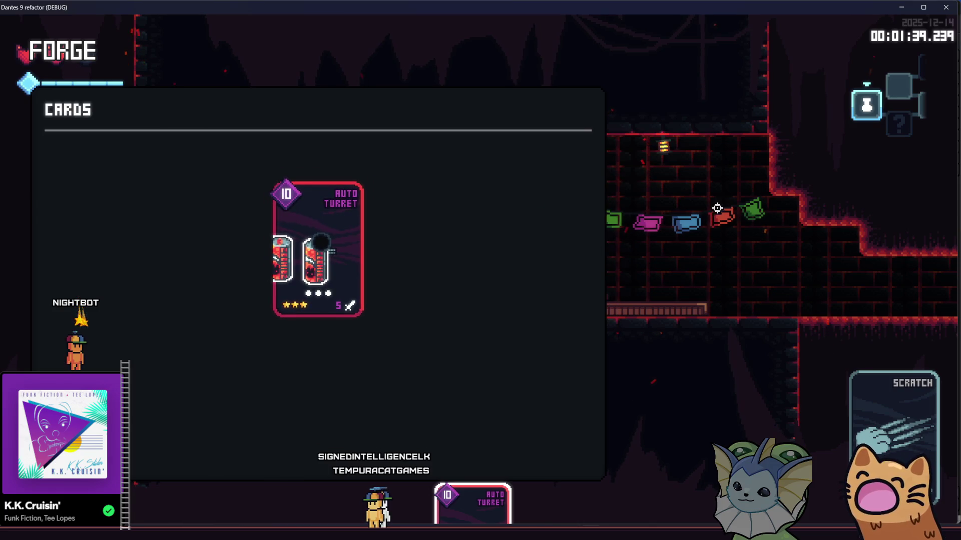
pyautogui.moveTo(337, 258)
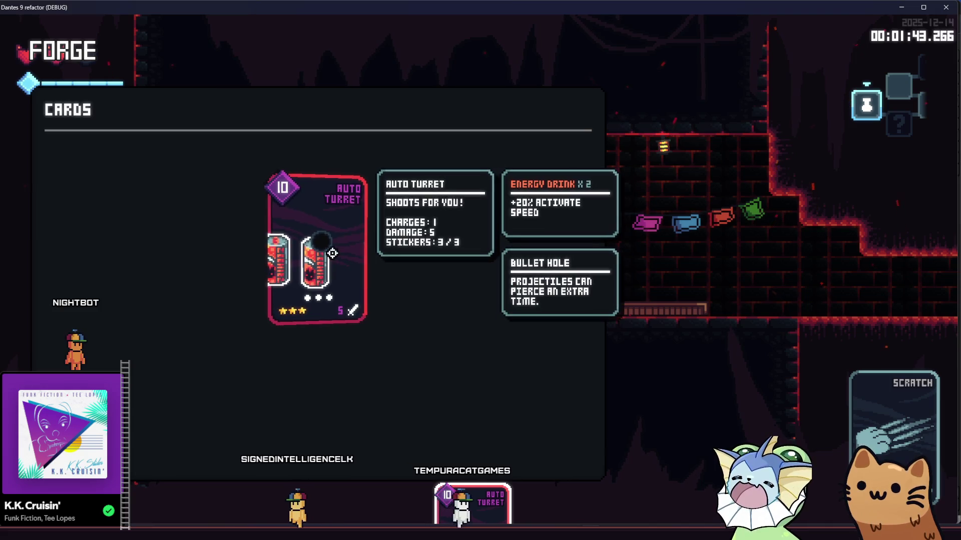
pyautogui.press('Escape')
pyautogui.press('Escape')
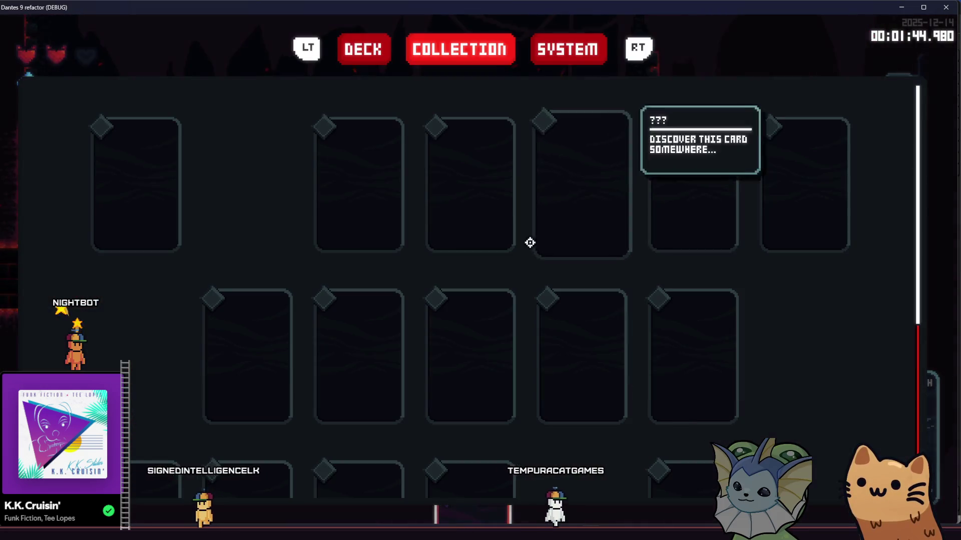
pyautogui.hotkey('alt', 'Tab')
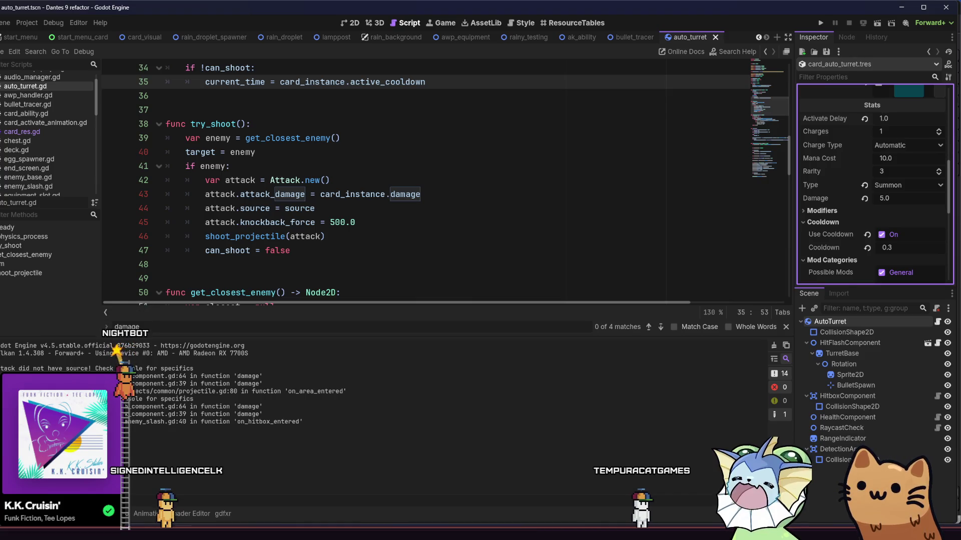
# Step: Run the project again with the editor's Play button
pyautogui.click(820, 23)
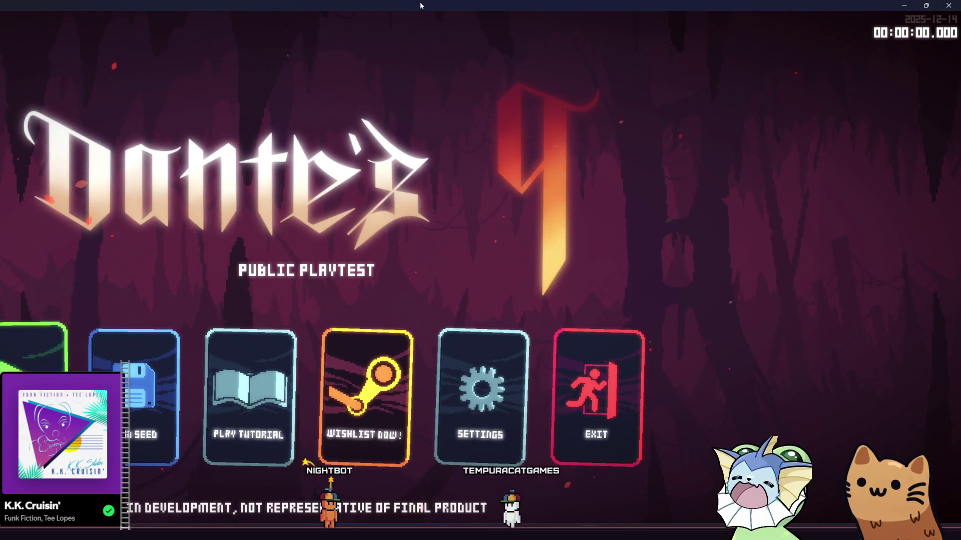
# Step: Restore the game window and add Auto Turret cards to the hand from the debug panel
pyautogui.doubleClick(420, 6)
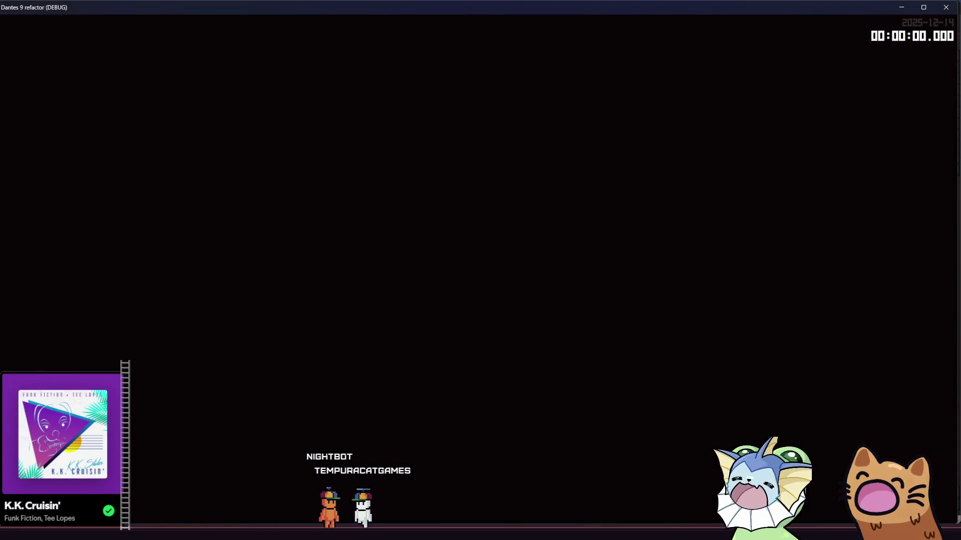
pyautogui.press('F1')
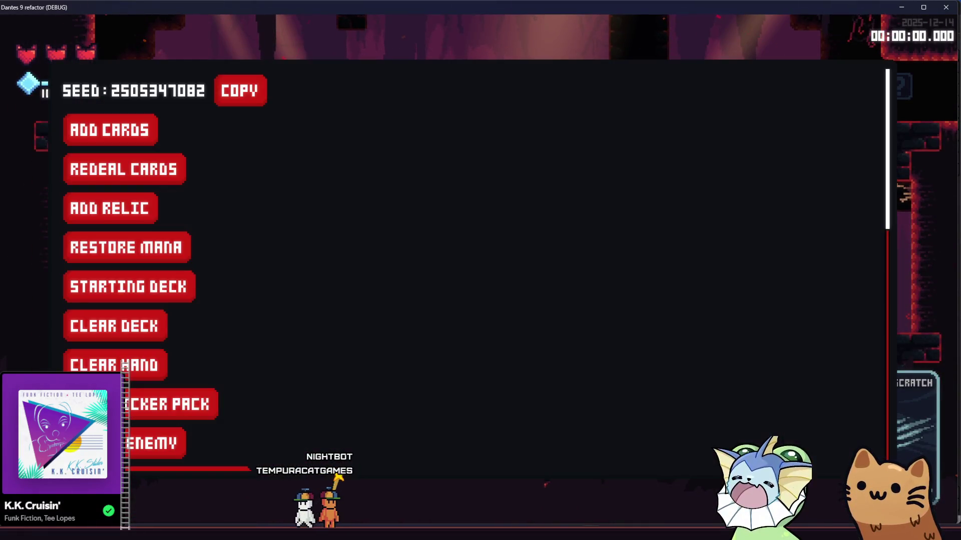
pyautogui.click(153, 128)
pyautogui.click(697, 131)
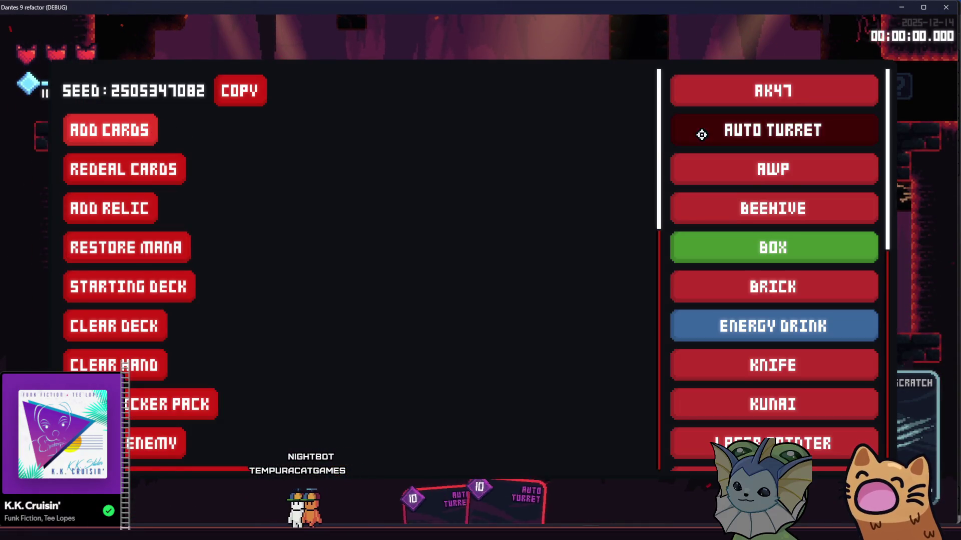
pyautogui.press('F1')
pyautogui.press('F1')
# Step: Teleport to roomshop from the debug TP To Room list
pyautogui.scroll(-3, 159, 318)
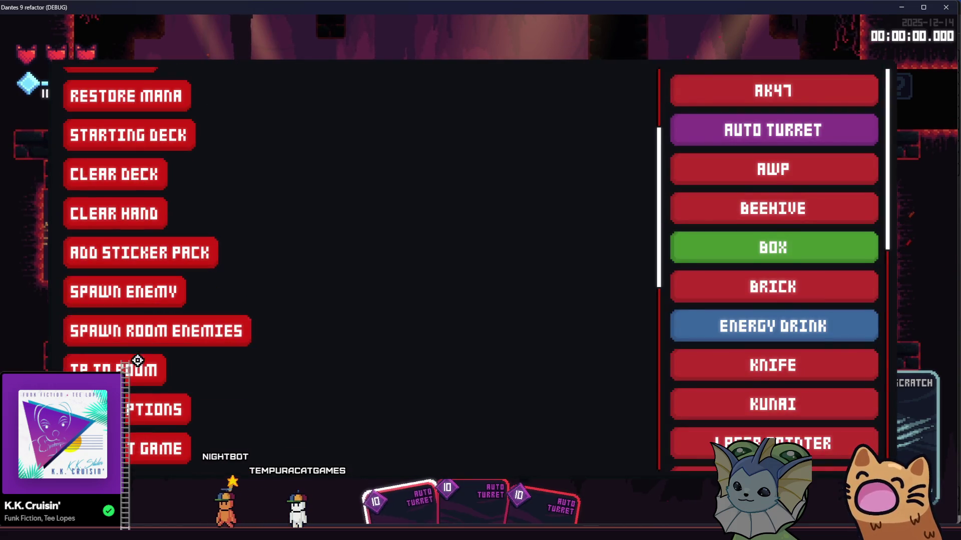
pyautogui.click(140, 370)
pyautogui.scroll(-1, 703, 417)
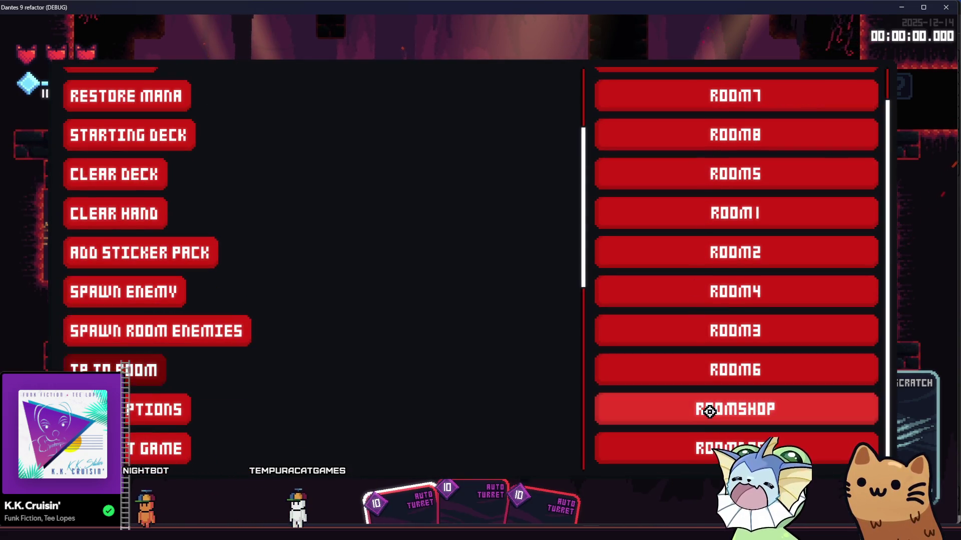
pyautogui.click(709, 411)
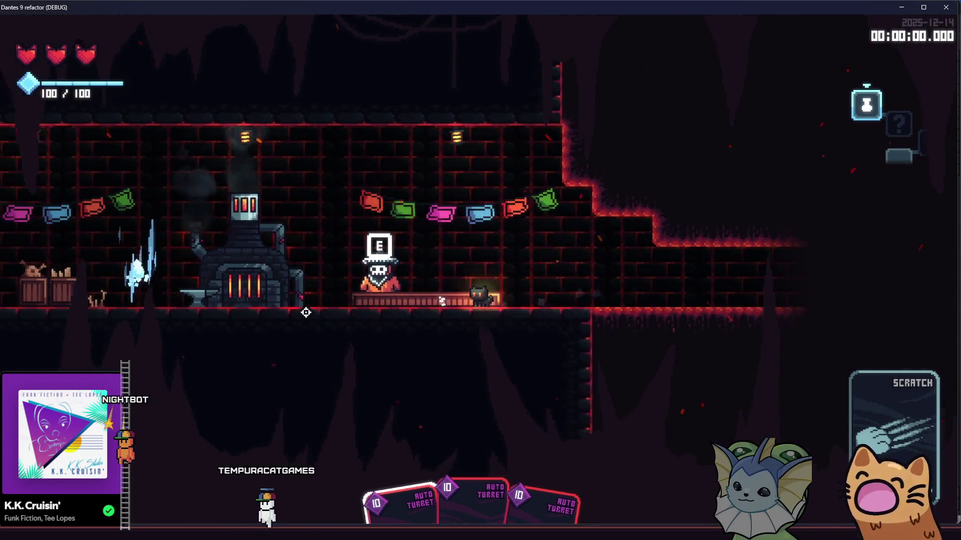
# Step: In the Forge, select an Auto Turret card and place the first sticker from a pack
pyautogui.press('e')
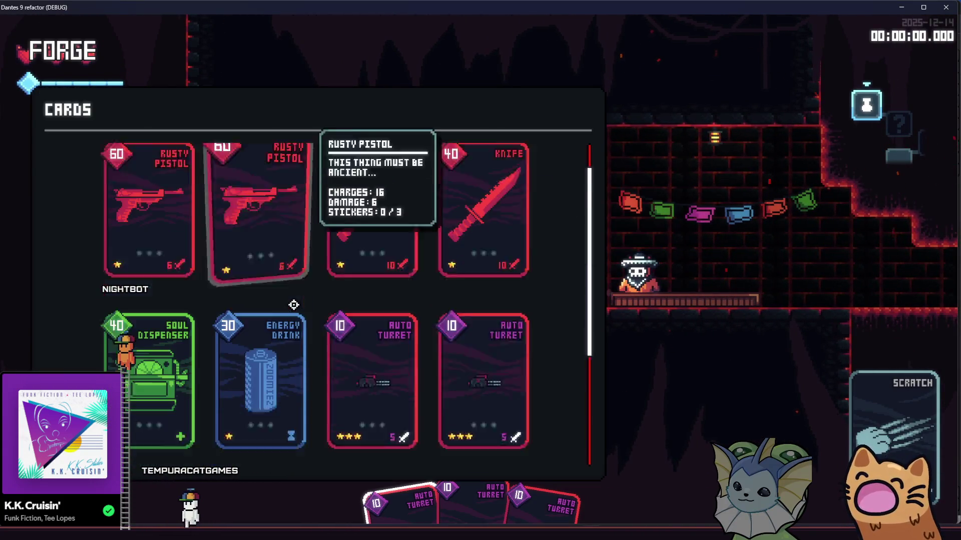
pyautogui.click(350, 325)
pyautogui.click(749, 188)
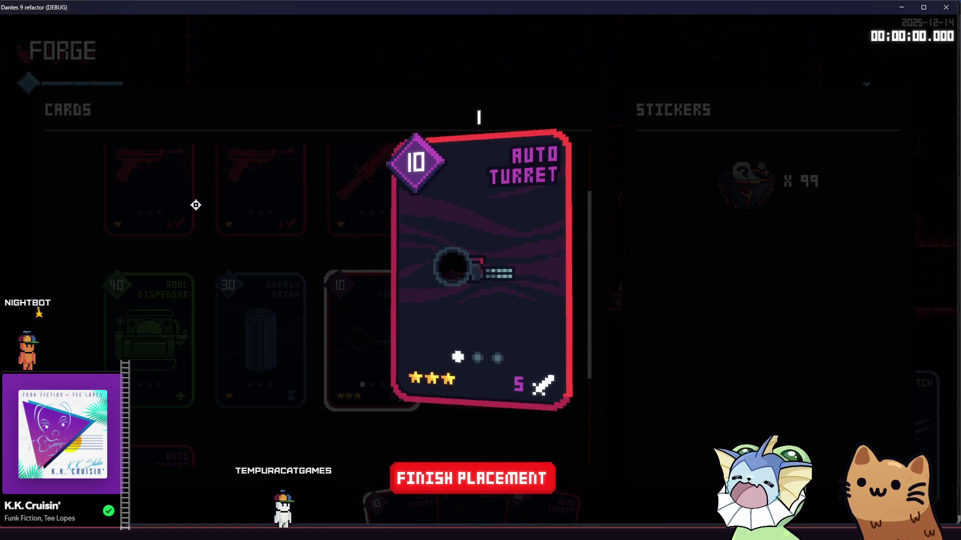
pyautogui.click(493, 482)
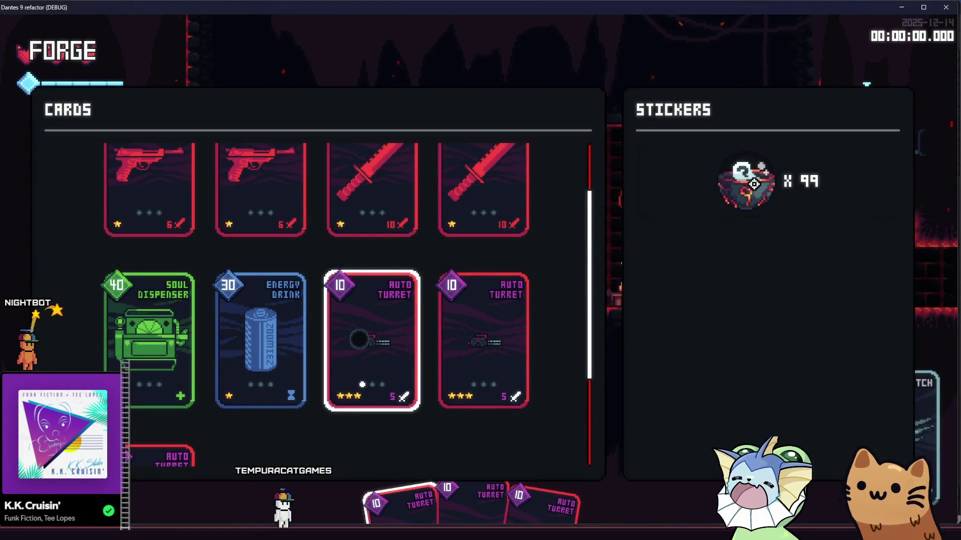
# Step: Add a Bouncy Ball sticker and one more sticker to the card, then leave the forge
pyautogui.click(758, 184)
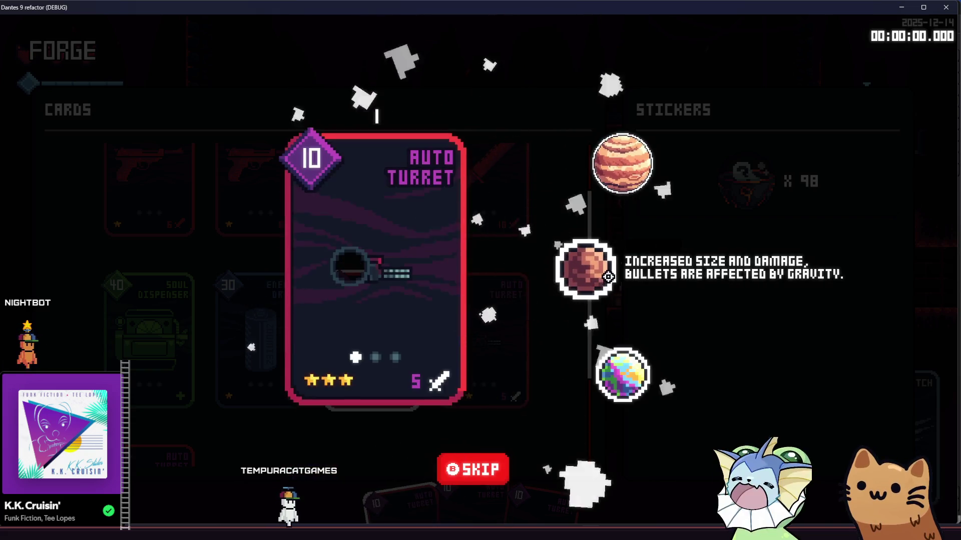
pyautogui.click(568, 369)
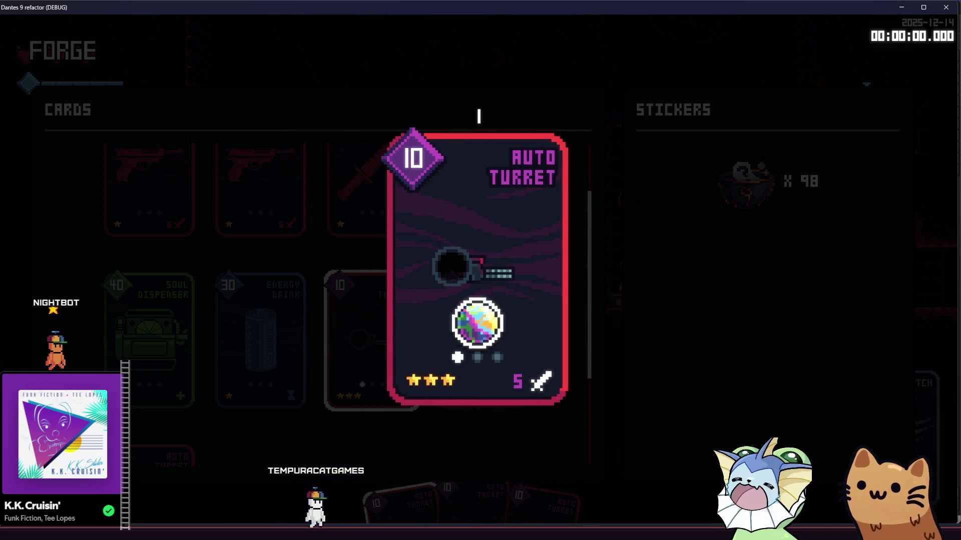
pyautogui.click(475, 488)
pyautogui.click(750, 190)
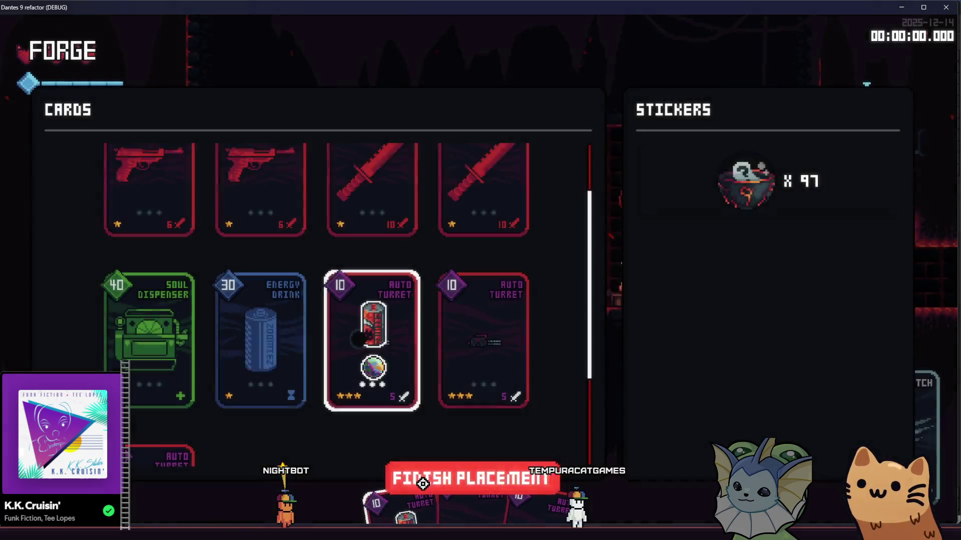
pyautogui.click(423, 479)
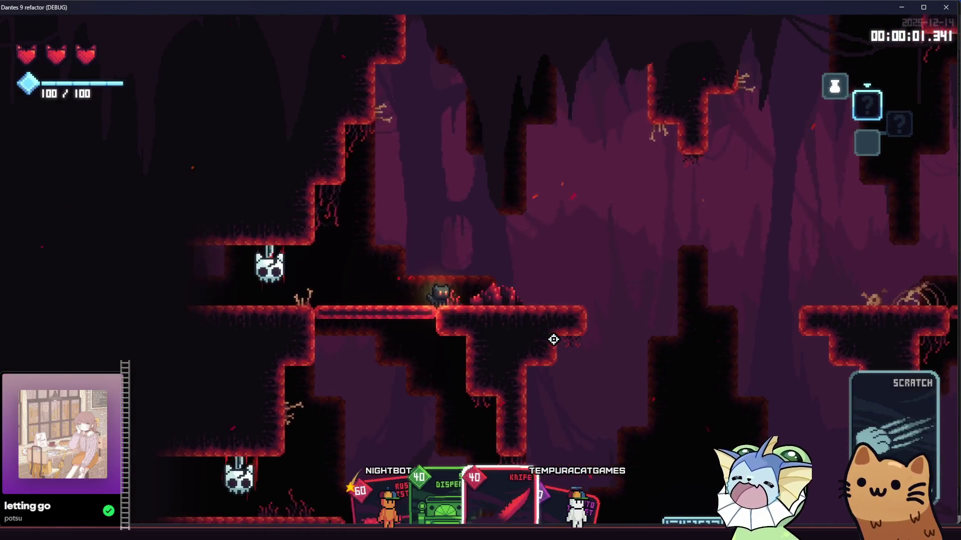
# Step: Redeal cards from the F1 debug menu and deploy the stickered Auto Turret
pyautogui.press('F1')
pyautogui.scroll(3, 266, 255)
pyautogui.click(133, 157)
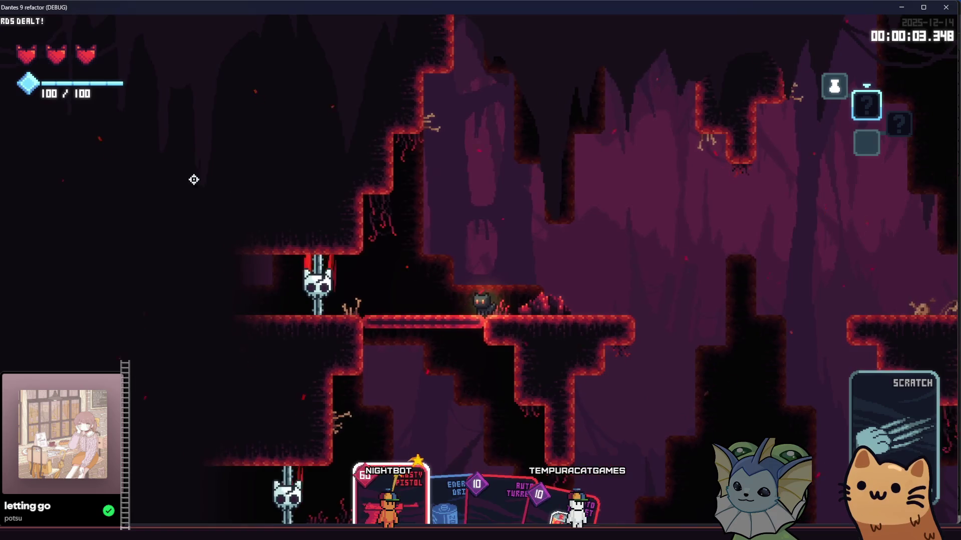
pyautogui.press('s')
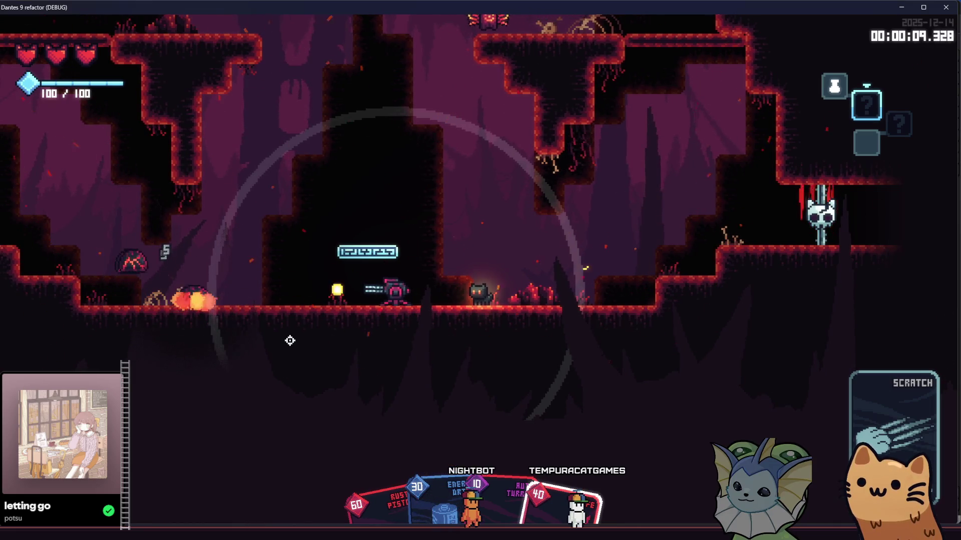
# Step: Move beside the turret while it shoots the enemies, spawn the reward chest, and exit right
pyautogui.press('a')
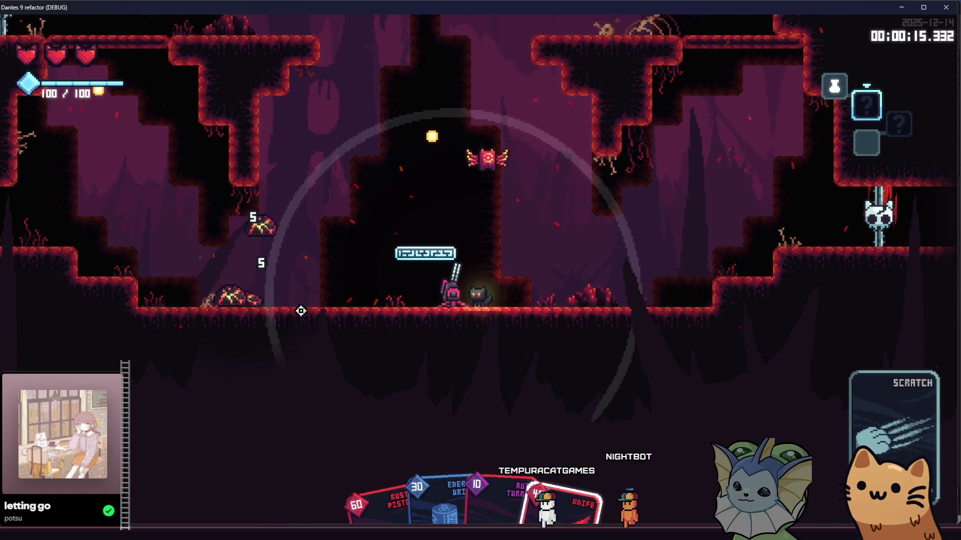
pyautogui.press('a')
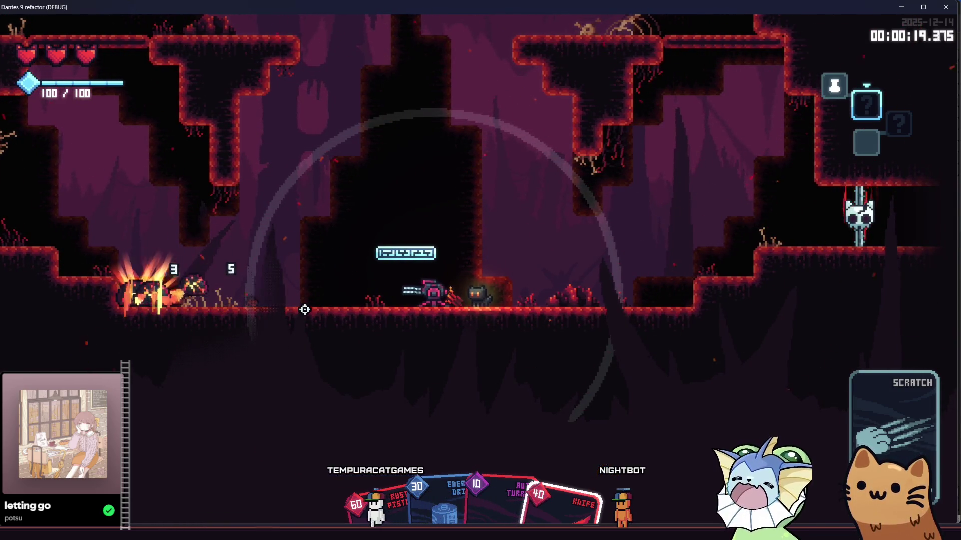
pyautogui.press('d')
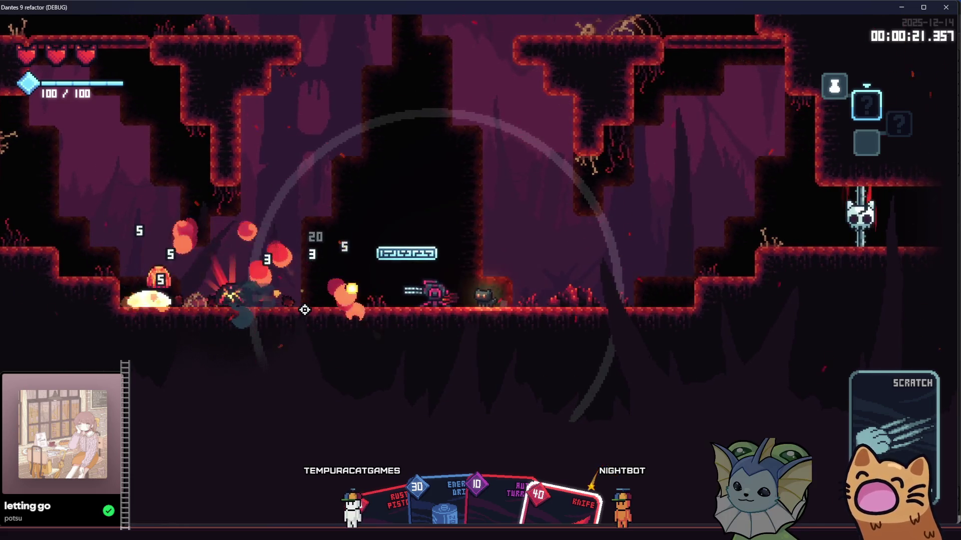
pyautogui.press('d')
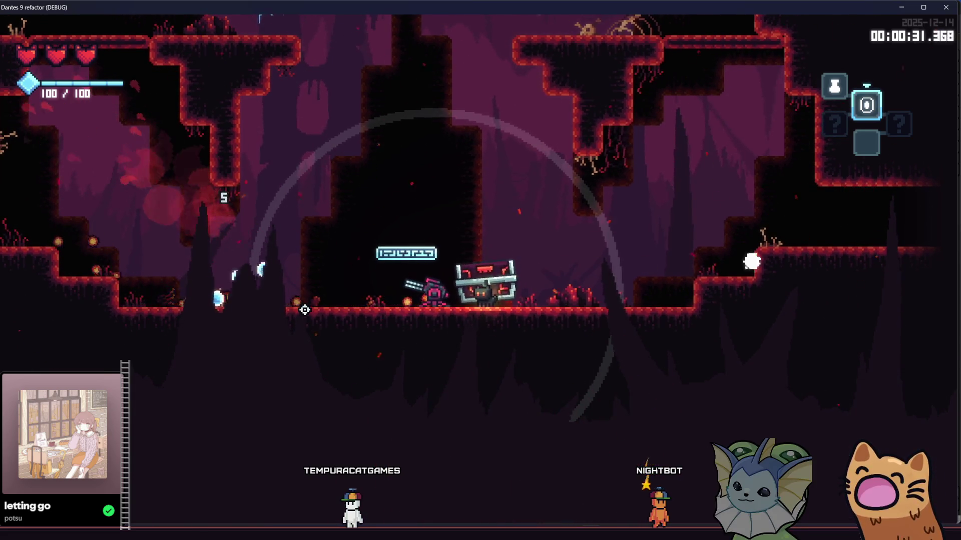
pyautogui.press('F1')
pyautogui.press('F1')
pyautogui.press('space')
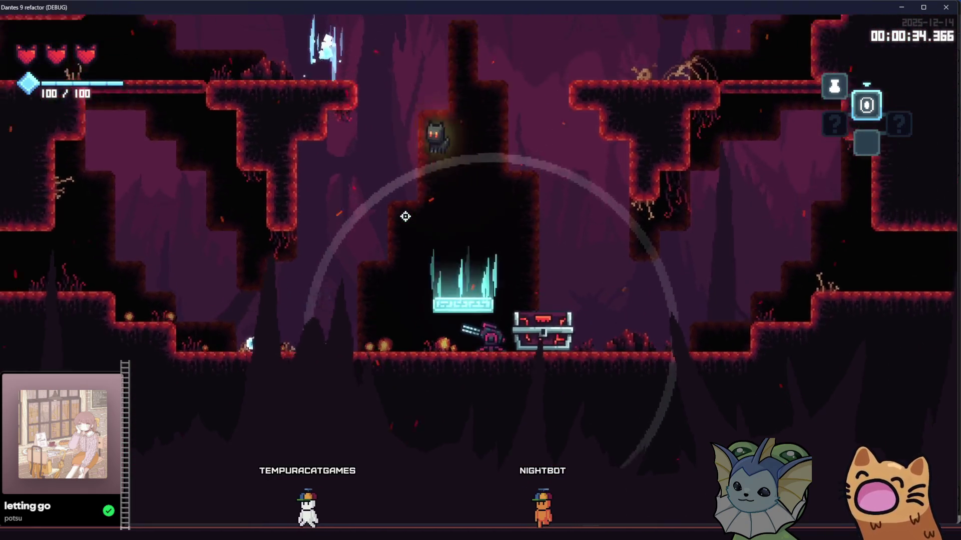
pyautogui.press('d')
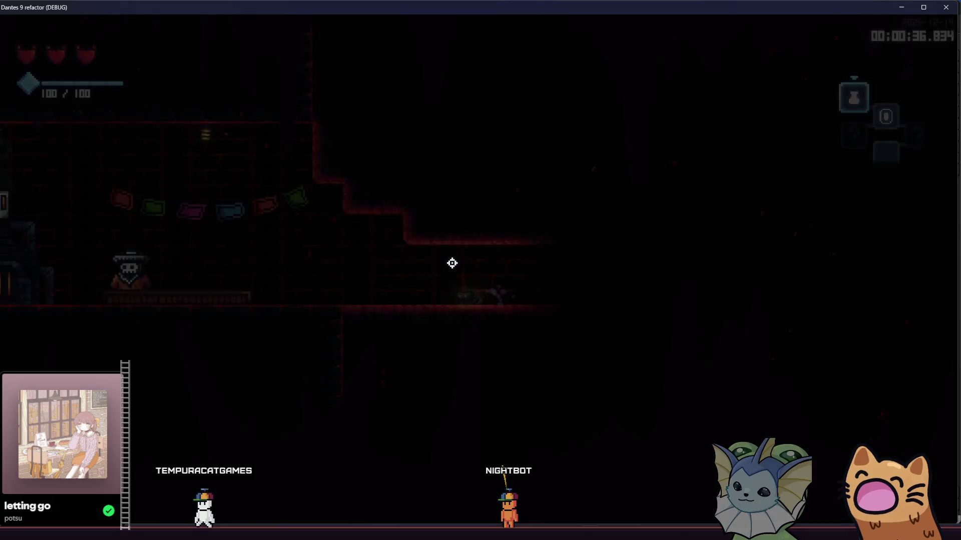
# Step: At the forge, pick the Auto Turret card and place a first sticker from the debug list
pyautogui.press('d')
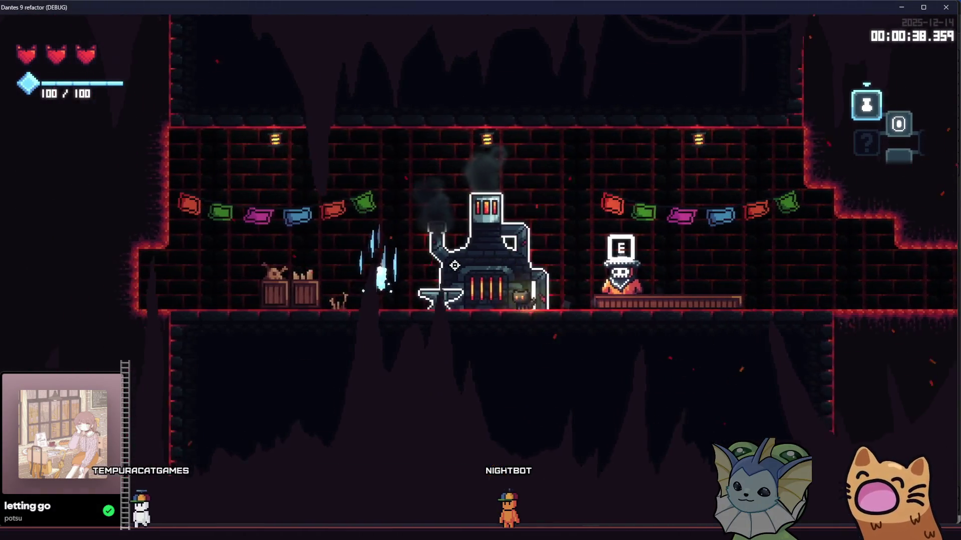
pyautogui.click(455, 265)
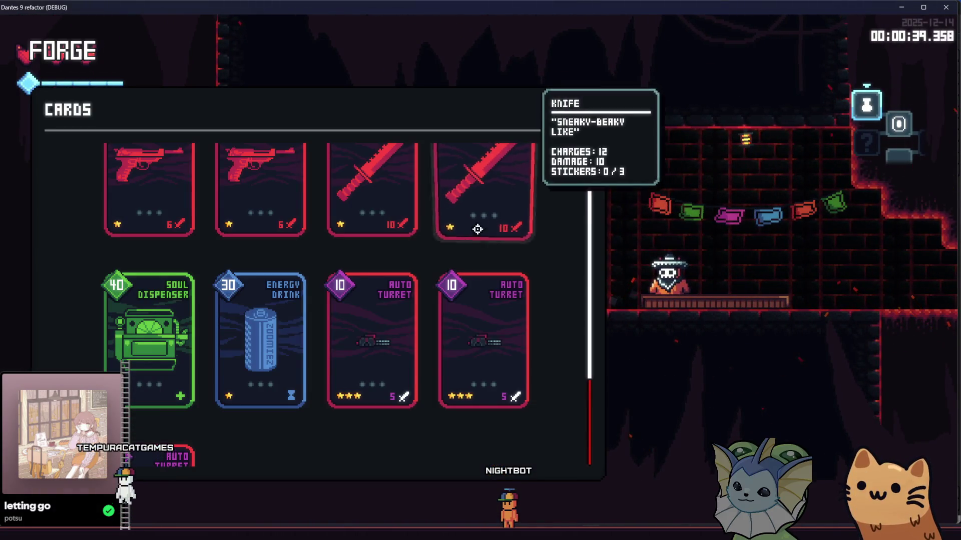
pyautogui.scroll(-2, 409, 318)
pyautogui.click(395, 215)
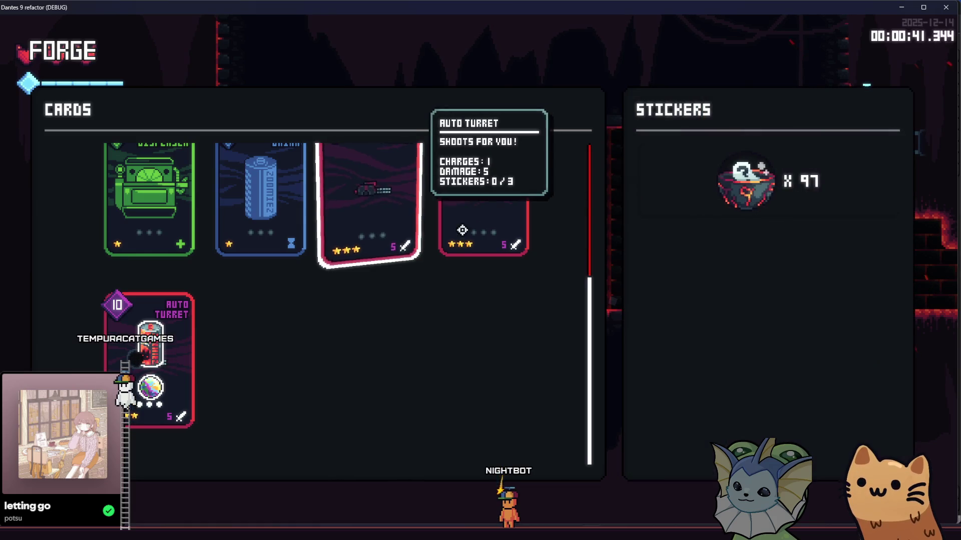
pyautogui.click(745, 183)
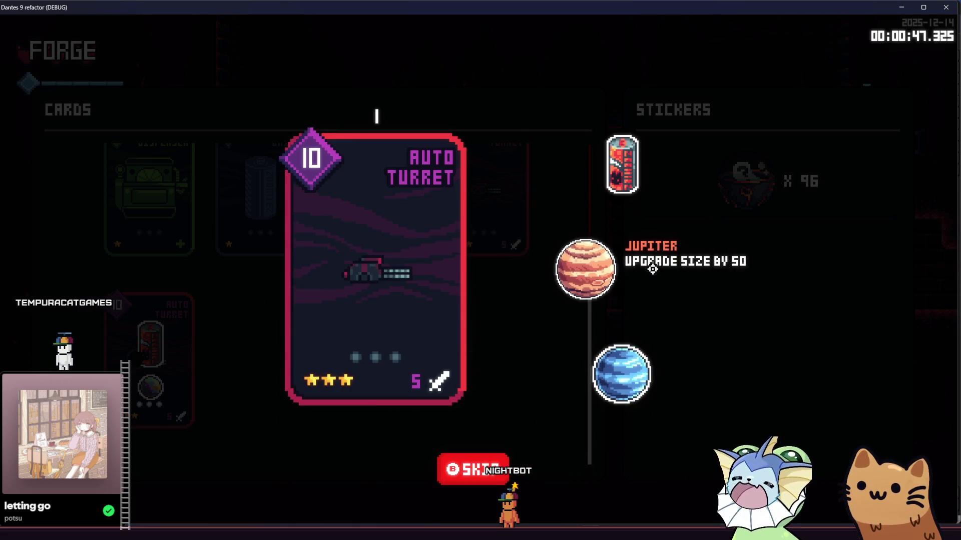
pyautogui.press('F1')
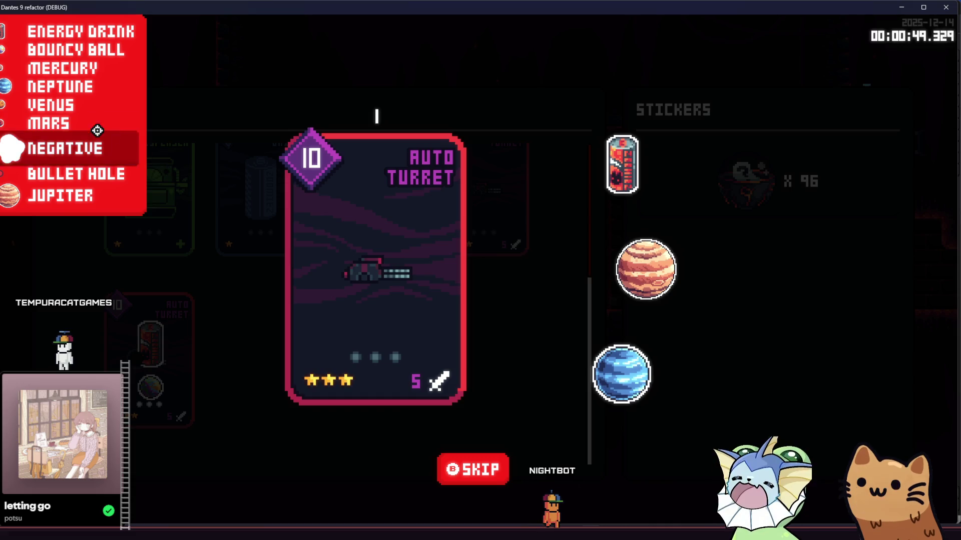
pyautogui.click(90, 121)
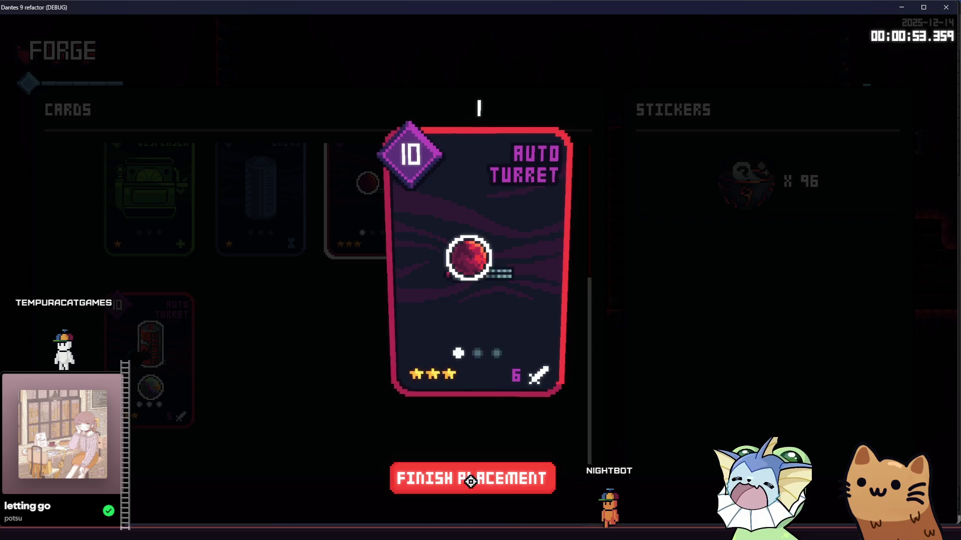
pyautogui.click(467, 477)
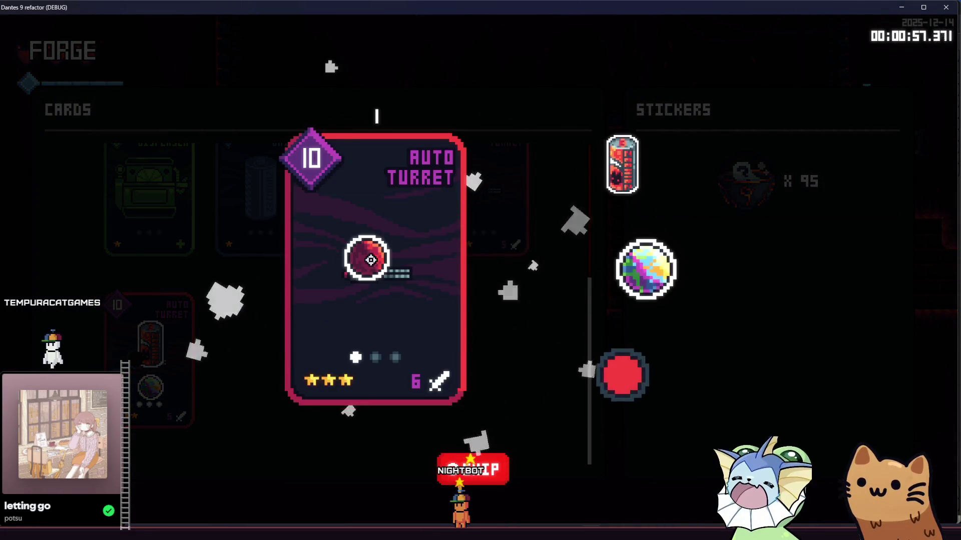
# Step: Place two more Mars stickers on the Auto Turret, raising damage to 8, and close the forge
pyautogui.press('F1')
pyautogui.click(95, 127)
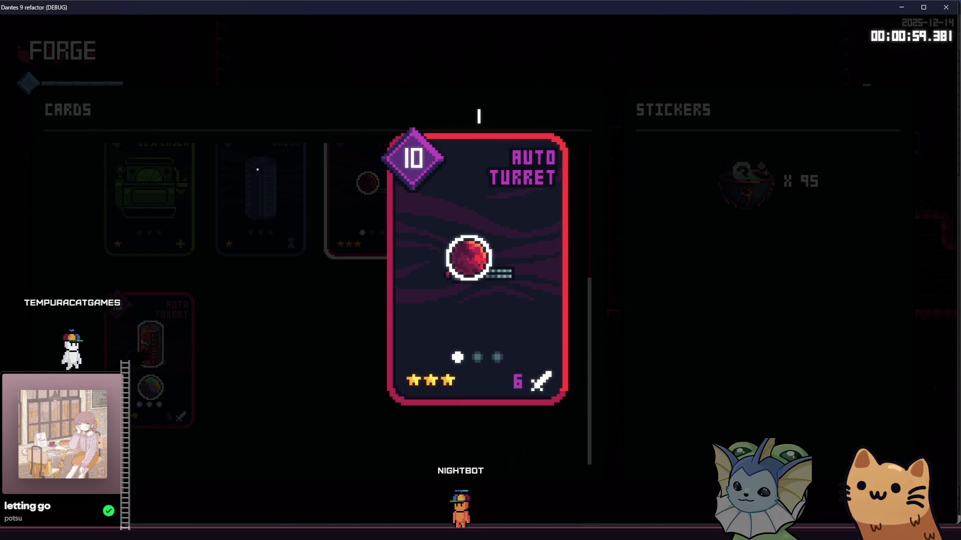
pyautogui.click(435, 225)
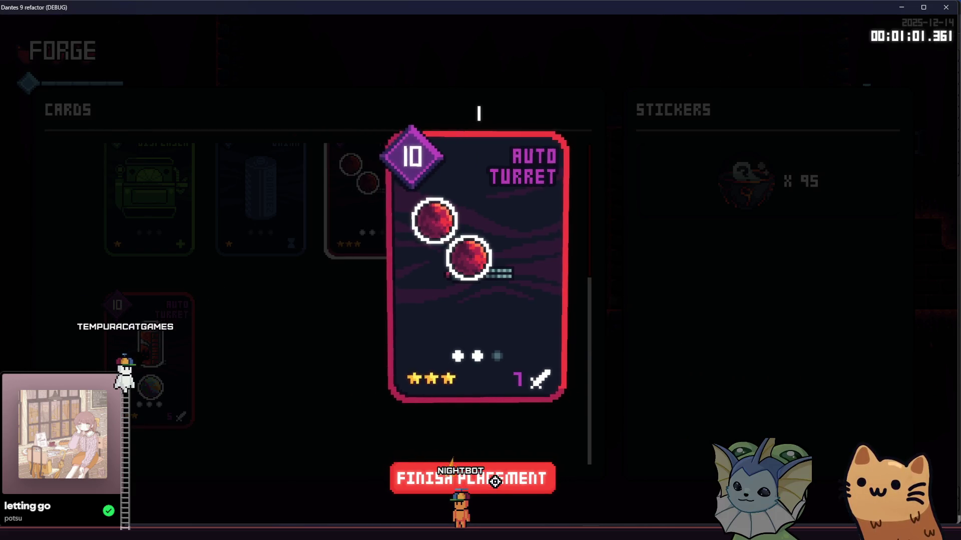
pyautogui.click(492, 476)
pyautogui.click(670, 206)
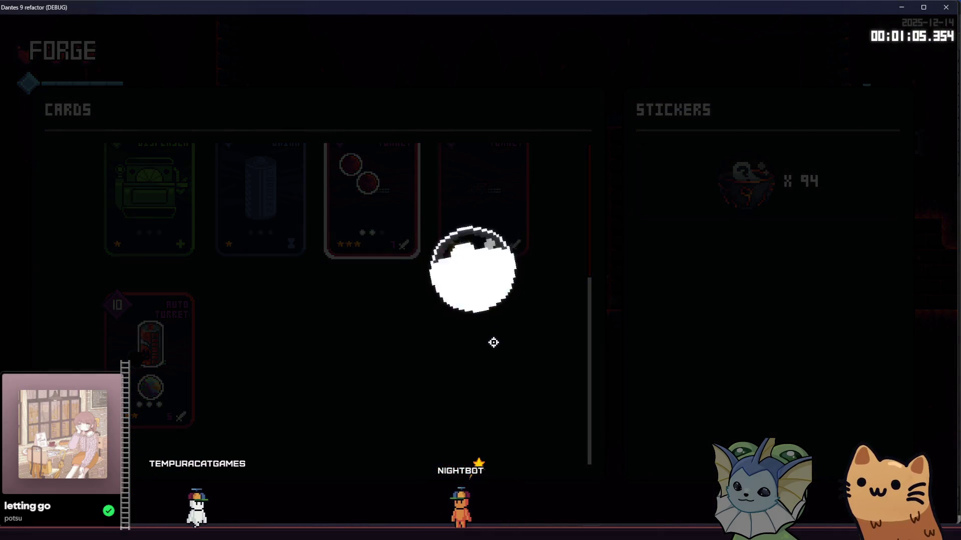
pyautogui.click(648, 168)
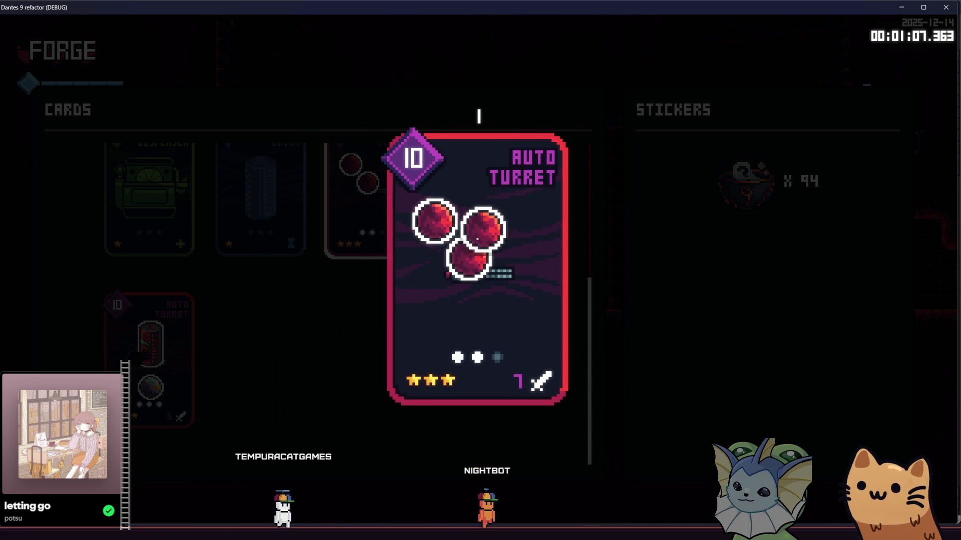
pyautogui.click(489, 472)
pyautogui.click(491, 476)
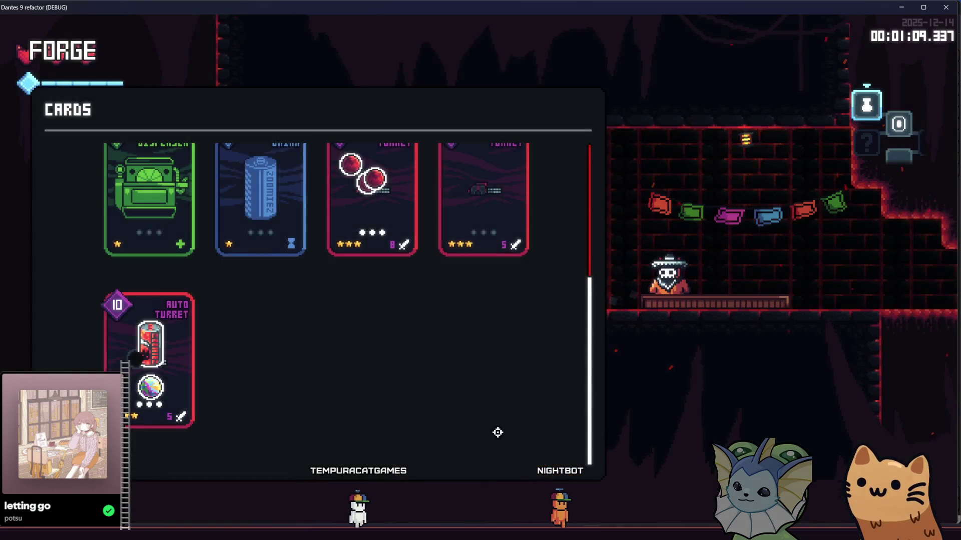
pyautogui.press('Escape')
# Step: Run right through the cave rooms and deal a new hand from the debug menu
pyautogui.press('d')
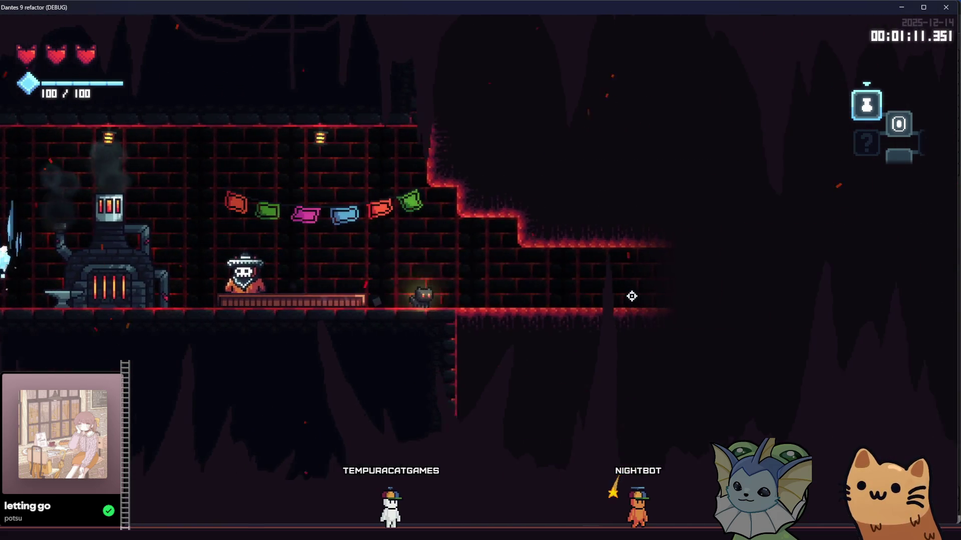
pyautogui.press('d')
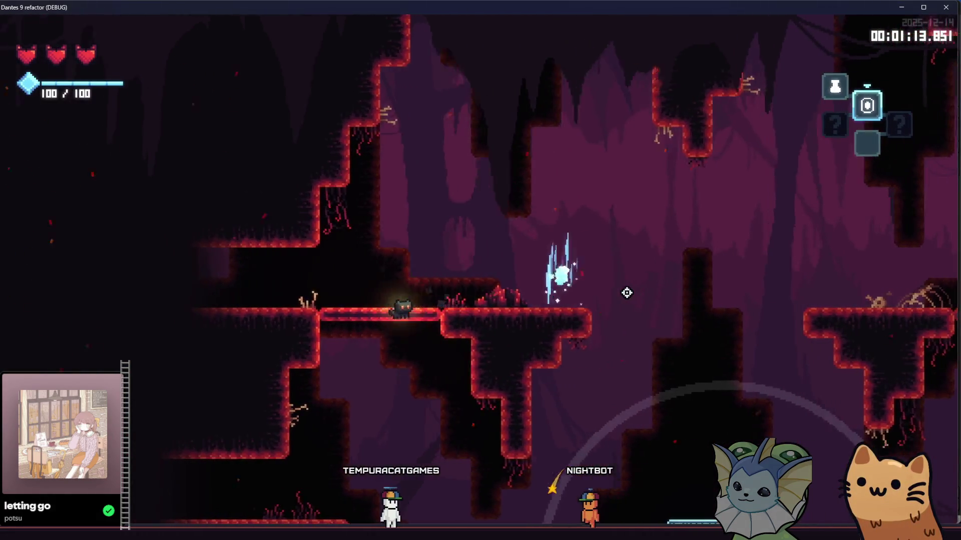
pyautogui.press('d')
pyautogui.press('Tab')
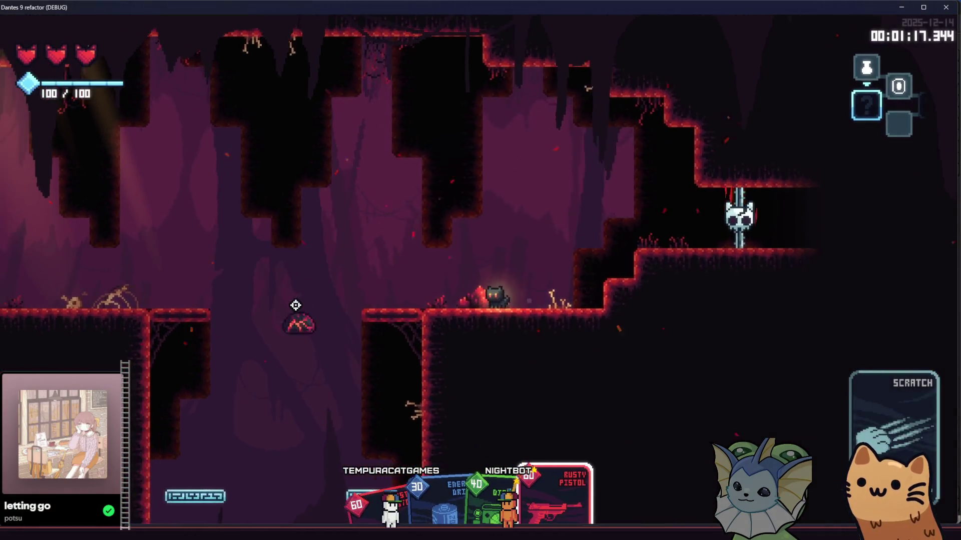
pyautogui.press('F1')
pyautogui.click(94, 168)
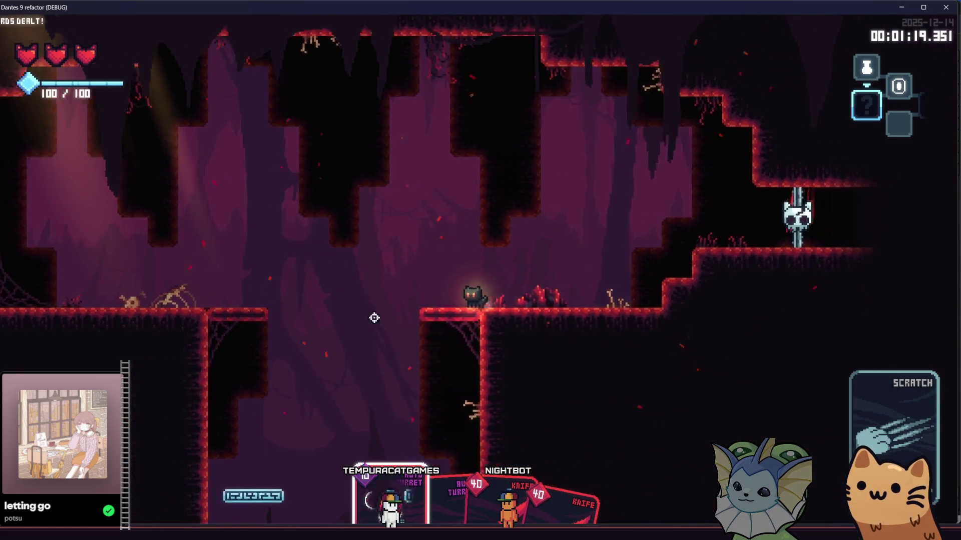
# Step: Drop into the lower cave room, then jump up the shaft into the next room
pyautogui.press('s')
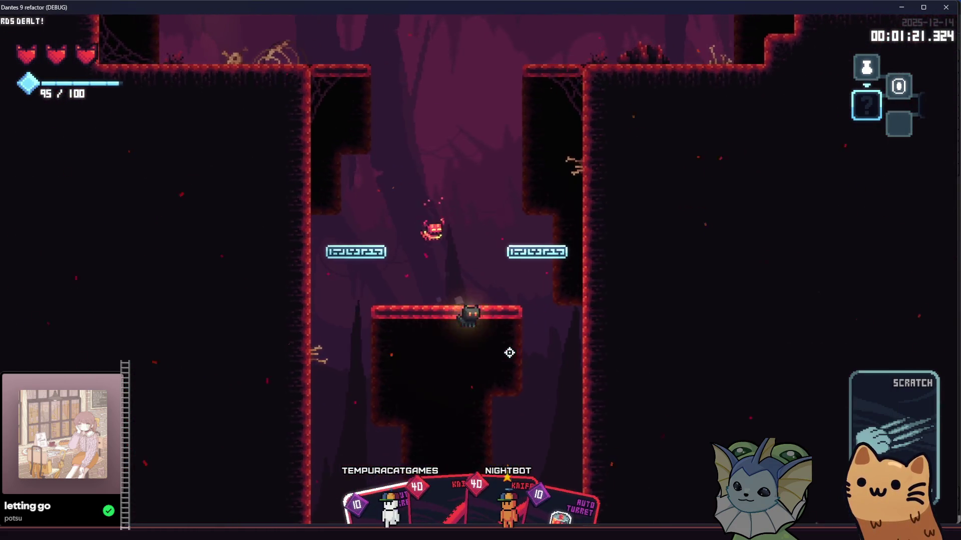
pyautogui.press('a')
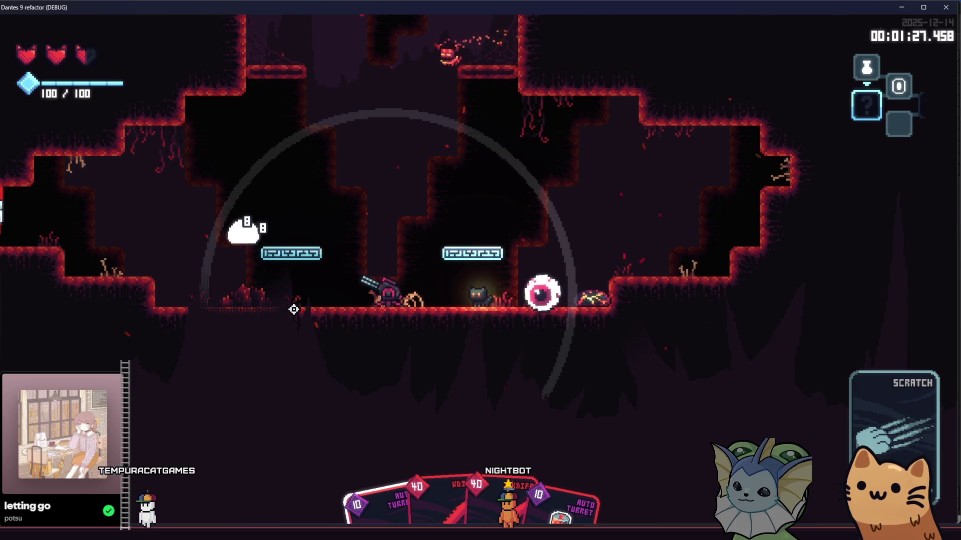
pyautogui.press('d')
pyautogui.press('space')
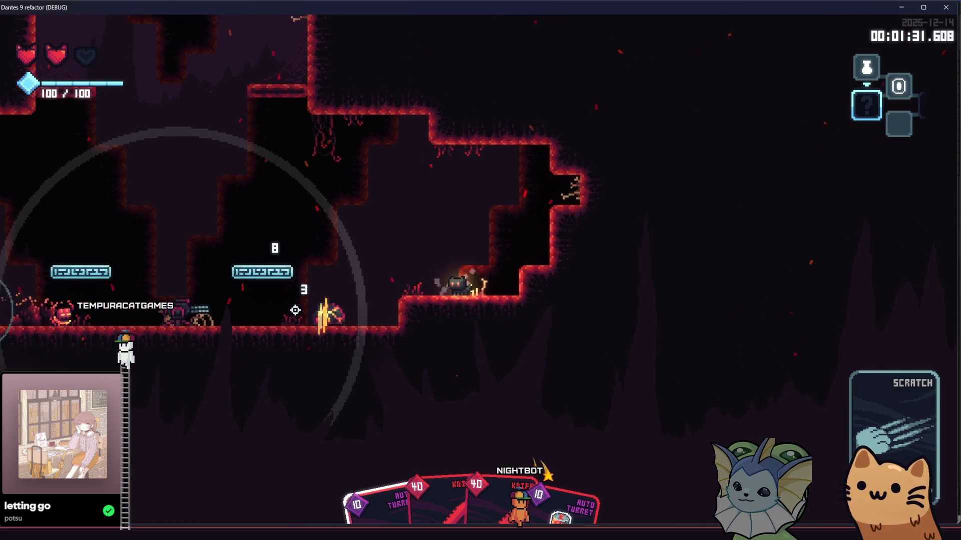
pyautogui.press('space')
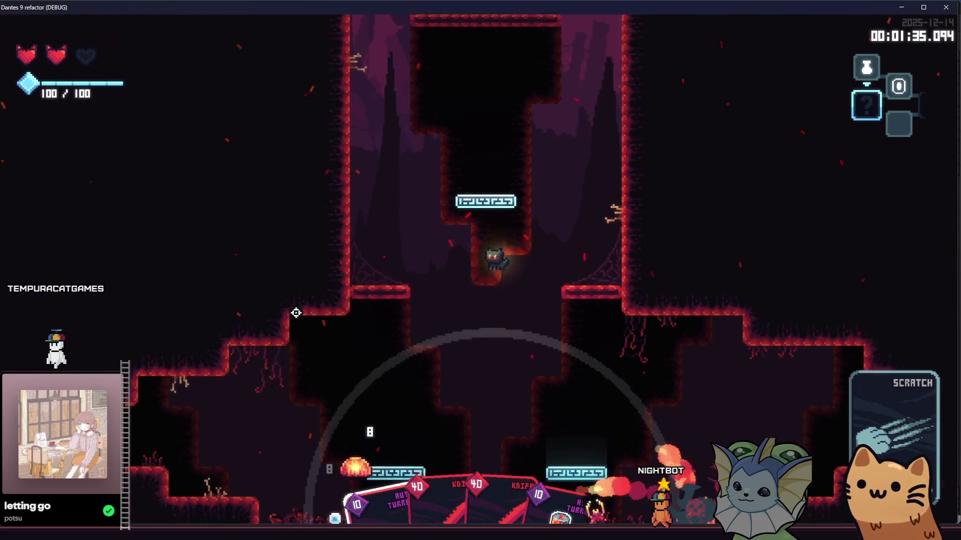
pyautogui.press('space')
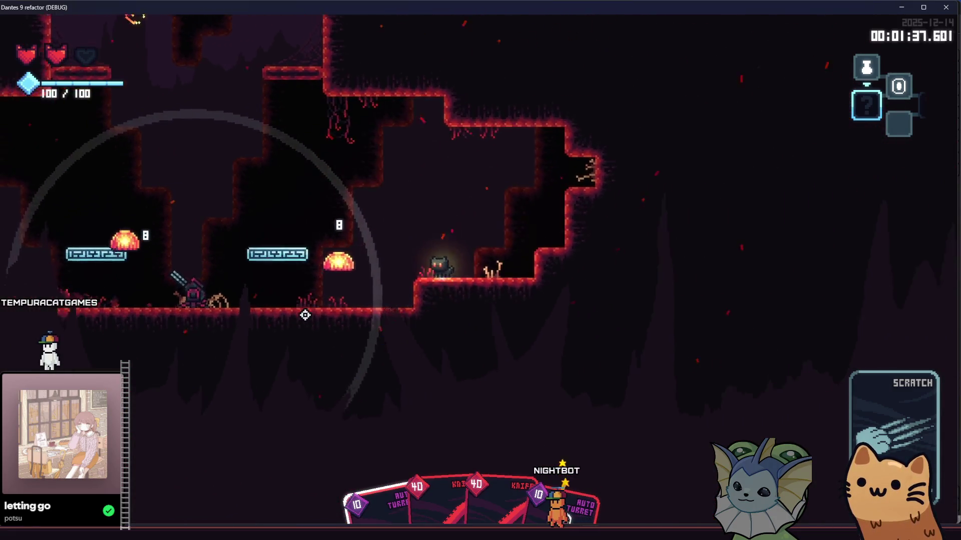
# Step: Move around the chest room near the turret, then close the game window
pyautogui.press('a')
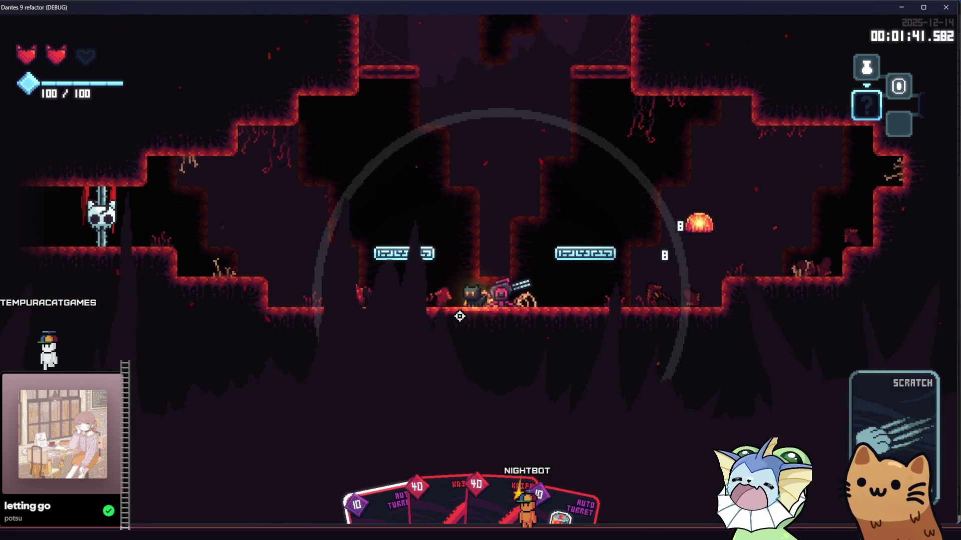
pyautogui.press('d')
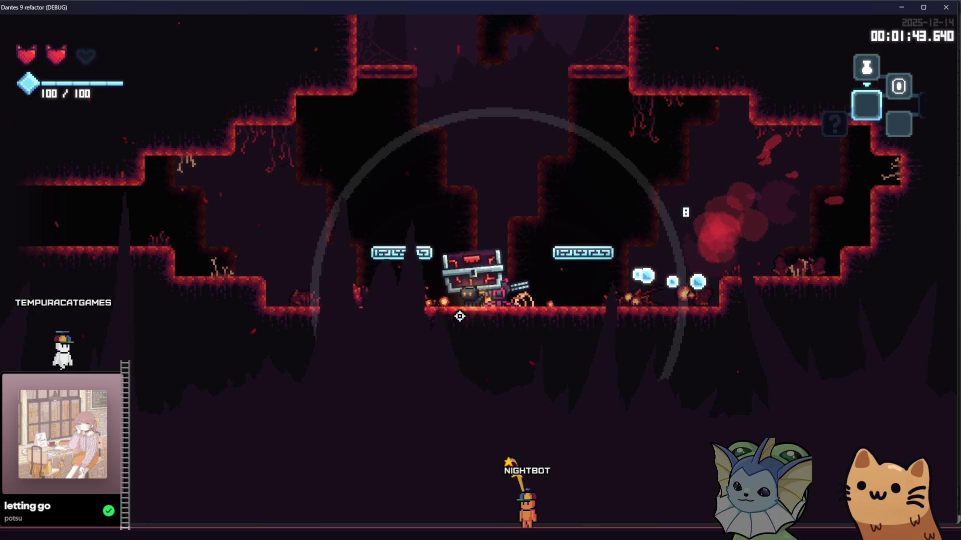
pyautogui.press('a')
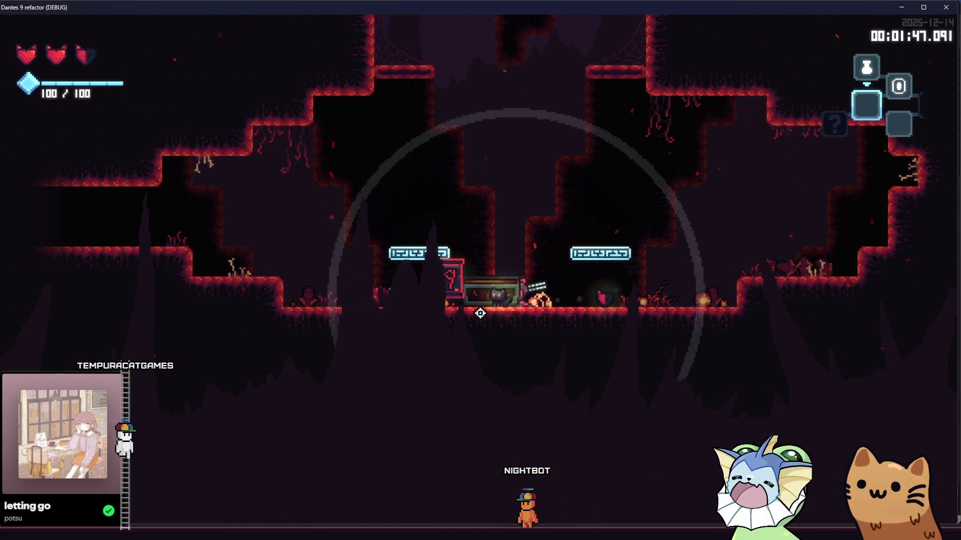
pyautogui.press('a')
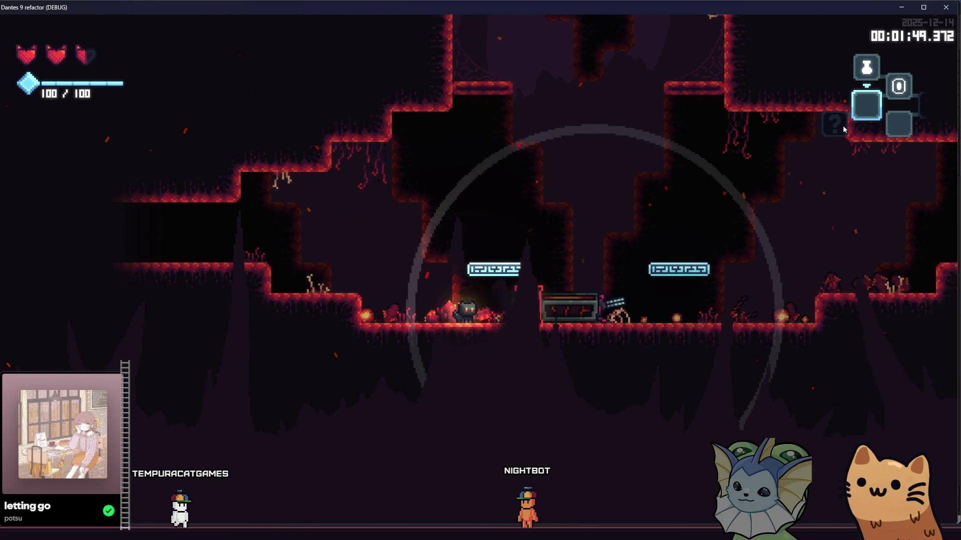
pyautogui.click(947, 7)
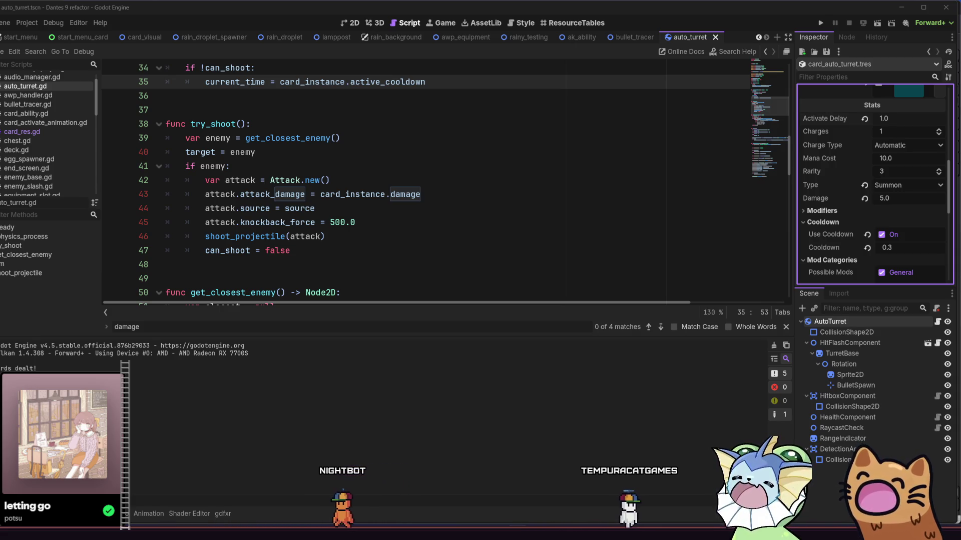
# Step: Run the project with F5, walk the cat right and back left, then quit with F8
pyautogui.press('F5')
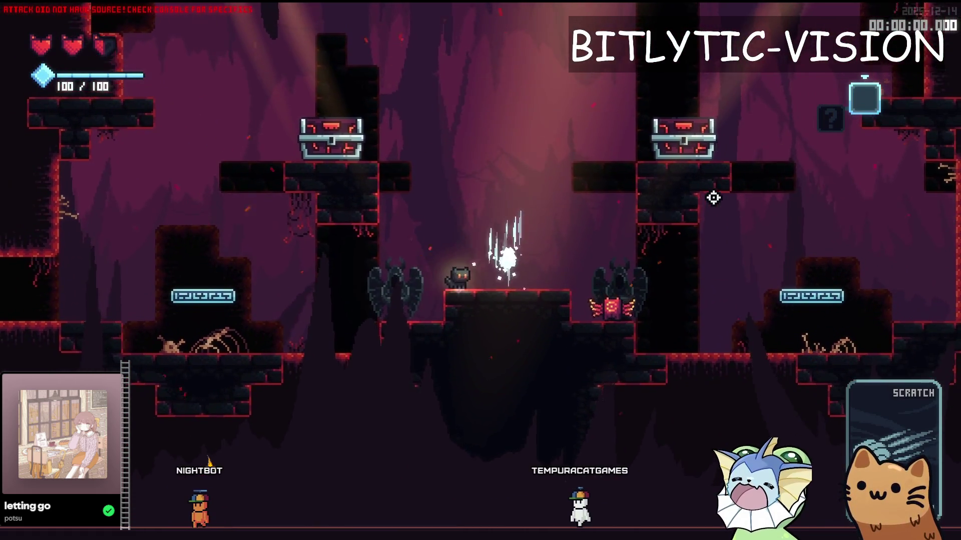
pyautogui.press('Right')
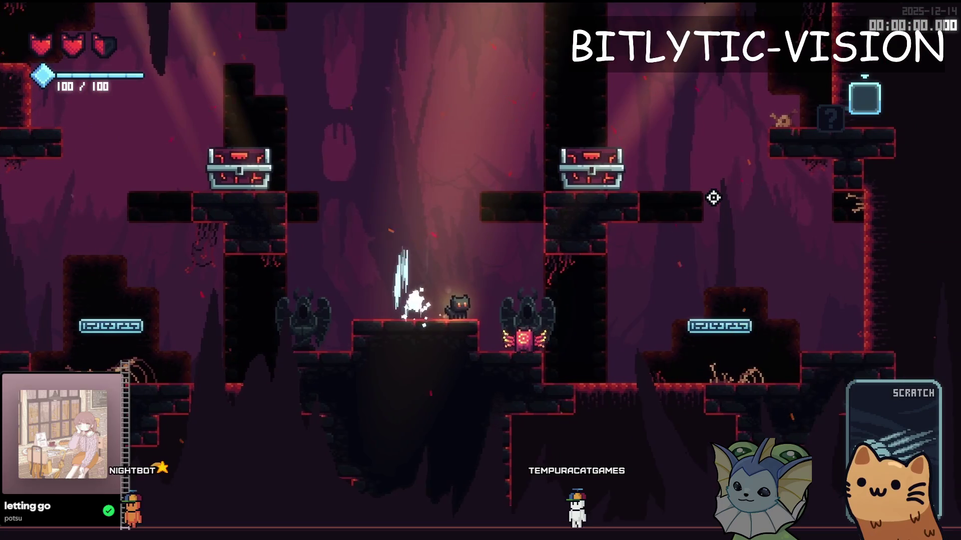
pyautogui.press('Left')
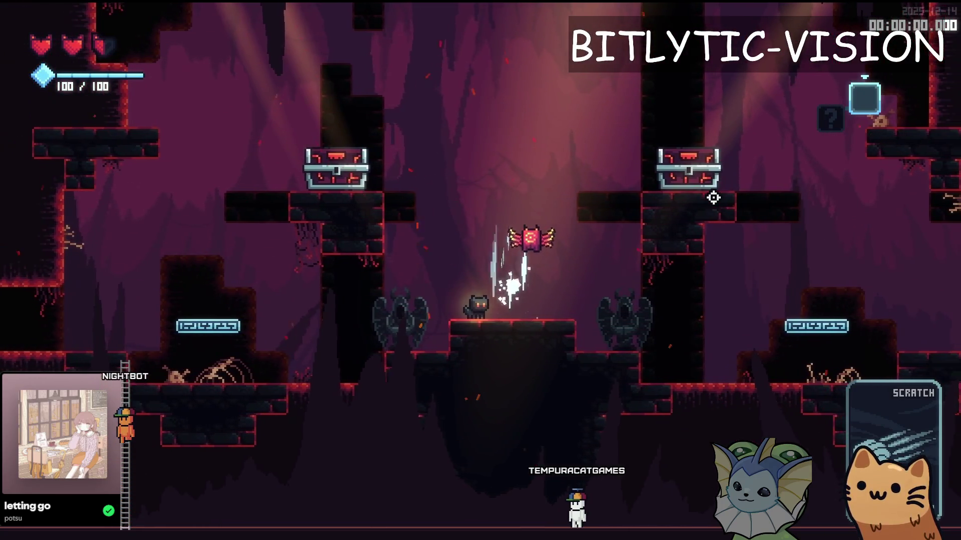
pyautogui.press('Tab')
pyautogui.press('F8')
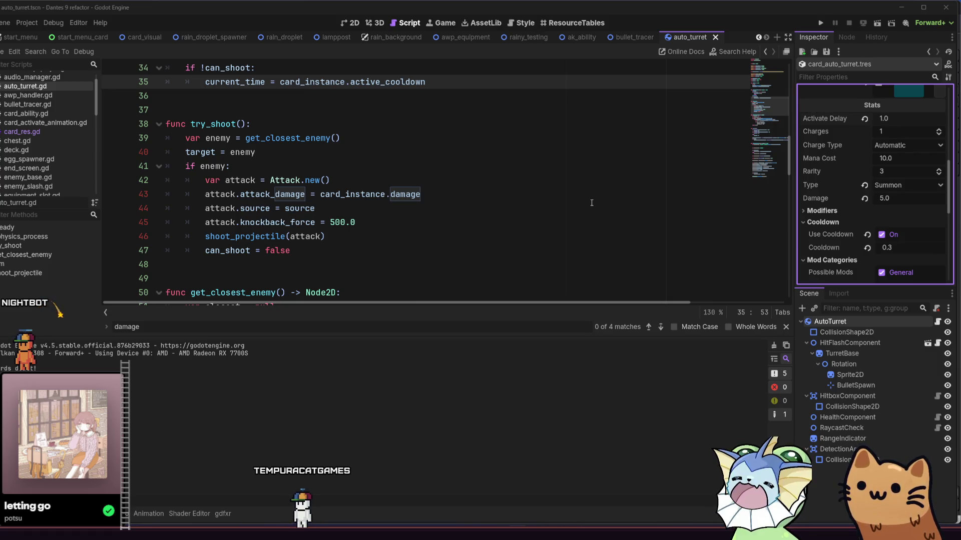
pyautogui.scroll(-5, 833, 227)
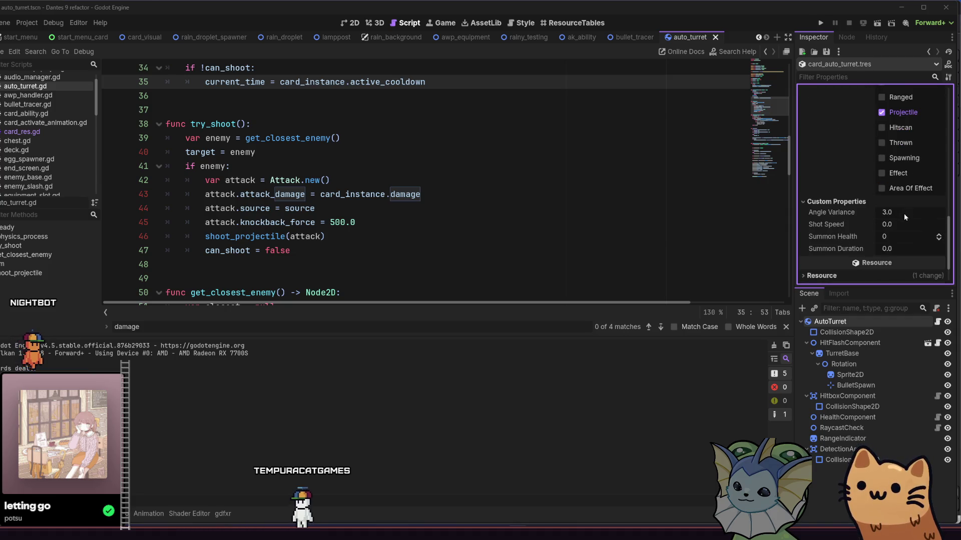
pyautogui.click(905, 224)
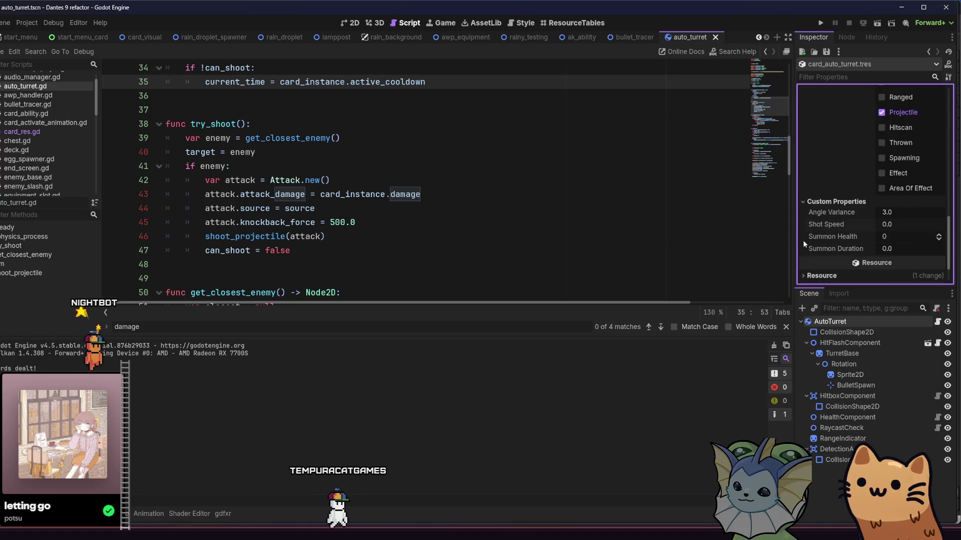
pyautogui.click(928, 321)
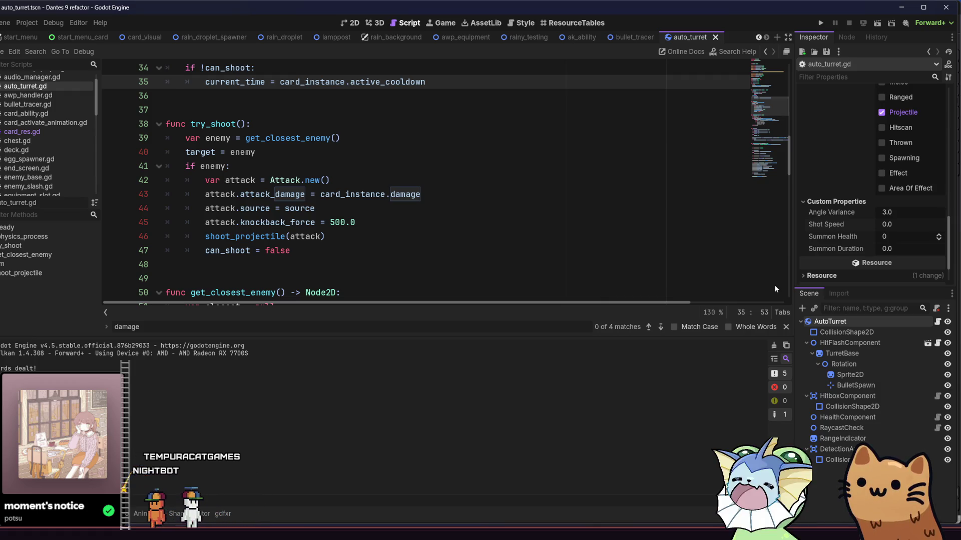
pyautogui.click(873, 403)
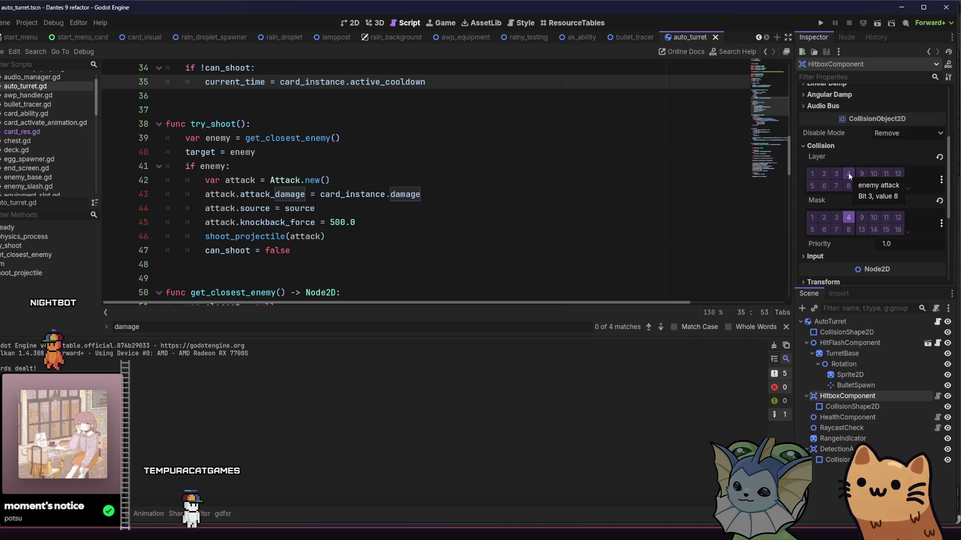
# Step: Toggle the HitboxComponent's collision bit 1, save the auto_turret scene, and select the AutoTurret root
pyautogui.click(812, 173)
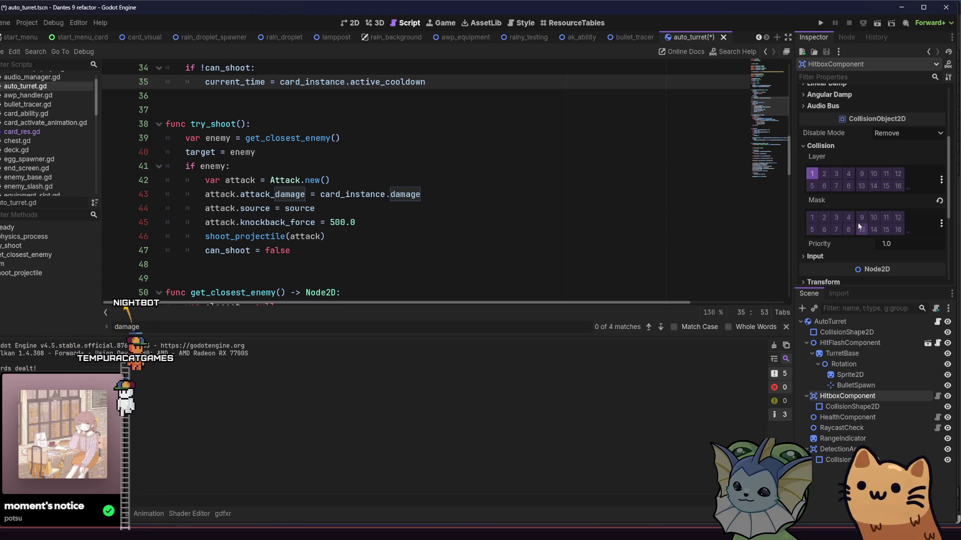
pyautogui.hotkey('ctrl', 's')
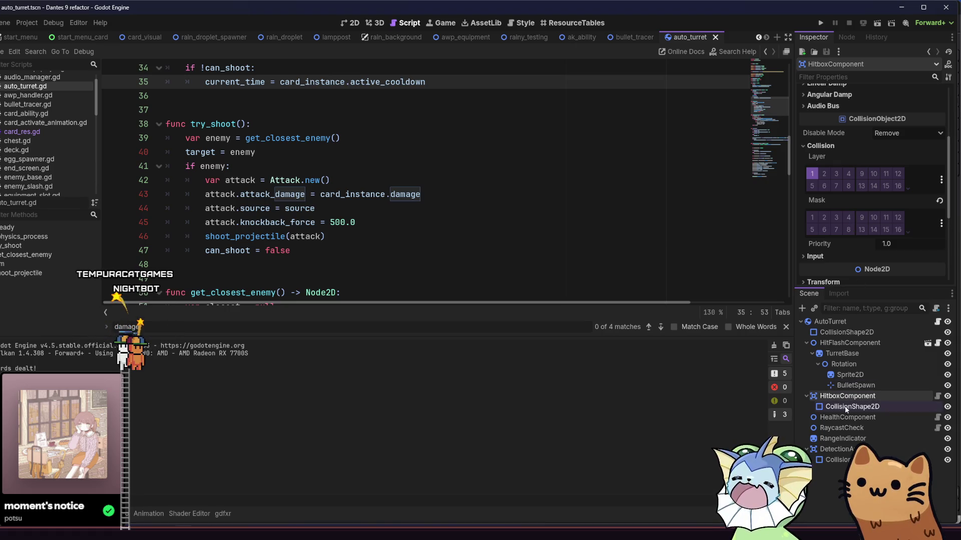
pyautogui.click(830, 321)
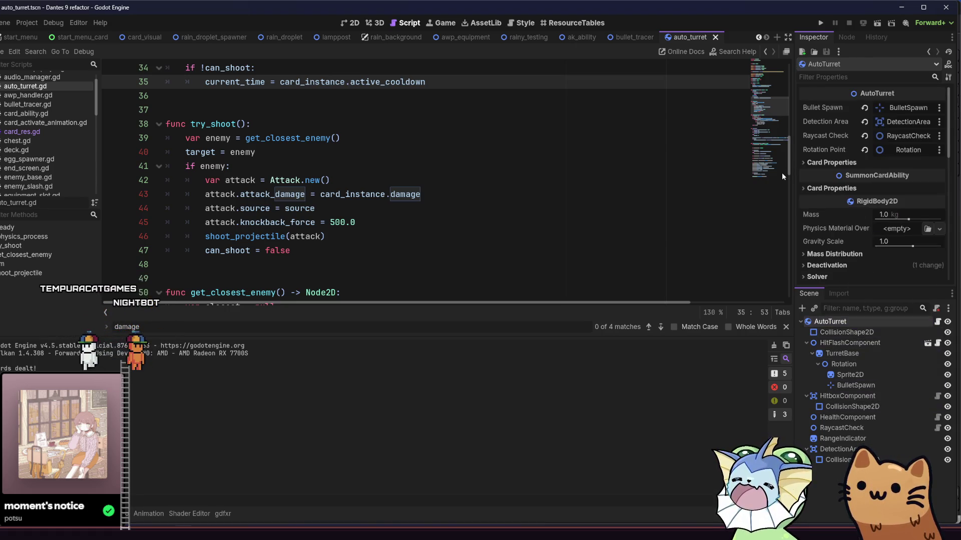
pyautogui.hotkey('alt', 'shift', 'o')
# Step: Open card_auto_turret.tres, set its Summon Health to 5, and run the project
pyautogui.write('auto_t')
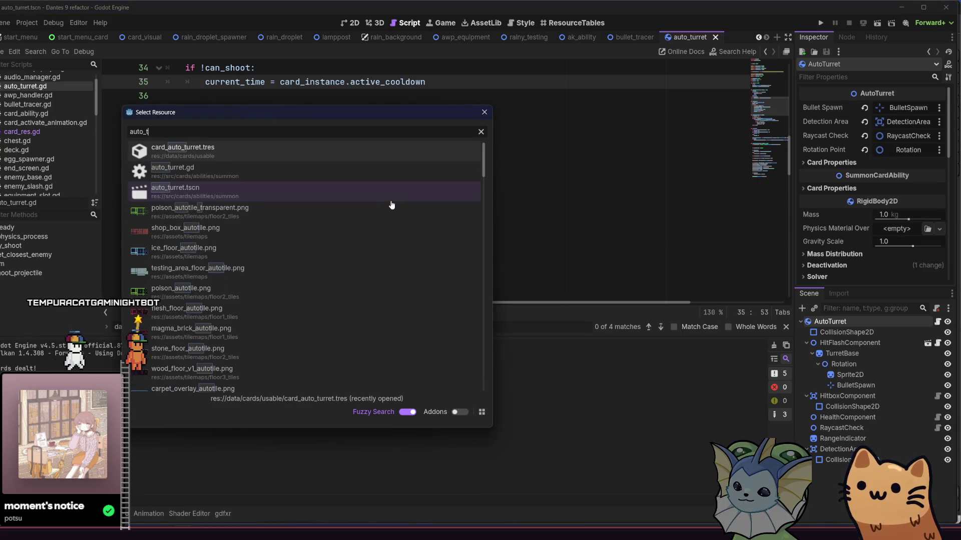
pyautogui.click(392, 205)
pyautogui.press('Return')
pyautogui.click(884, 240)
pyautogui.click(823, 24)
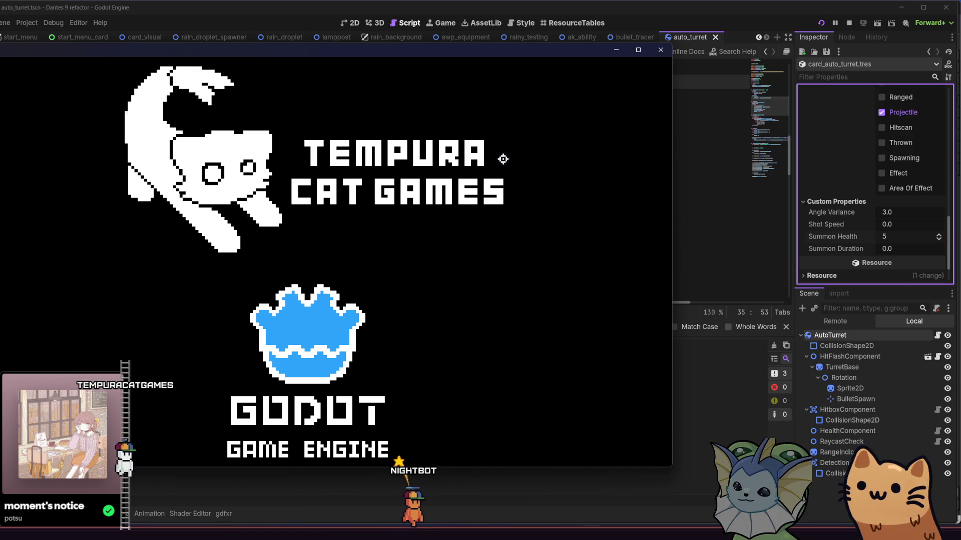
# Step: Maximize the game window, start a new game, and fill the hand with Auto Turret cards via debug
pyautogui.press('super+Up')
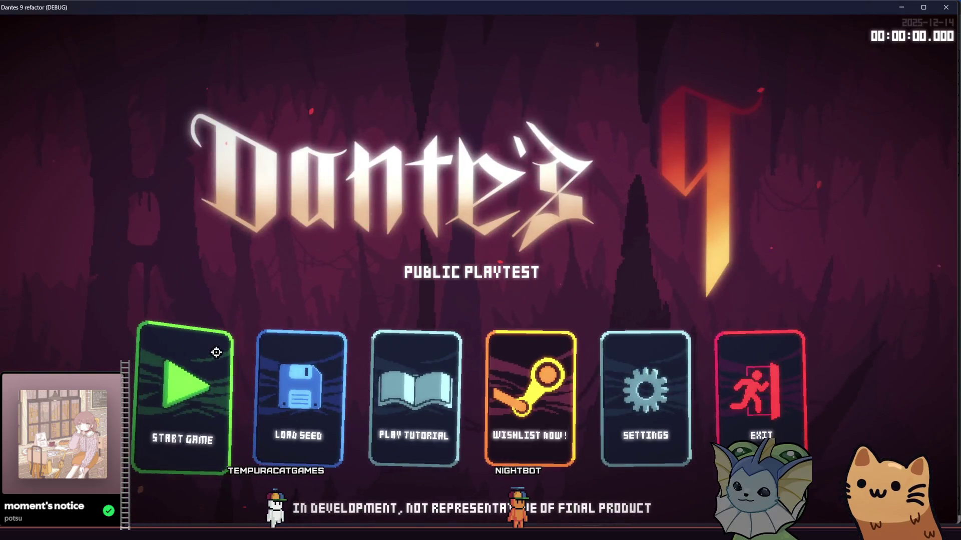
pyautogui.click(216, 352)
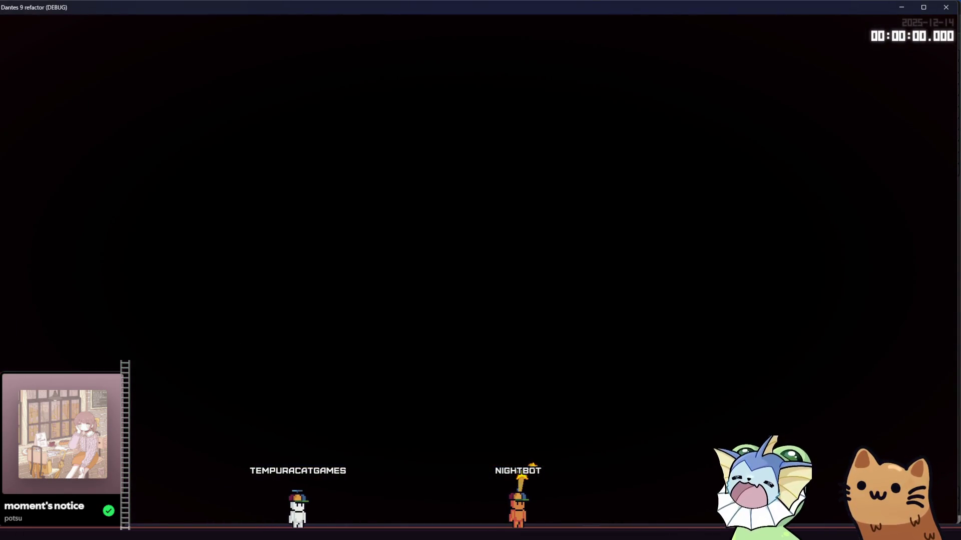
pyautogui.press('`')
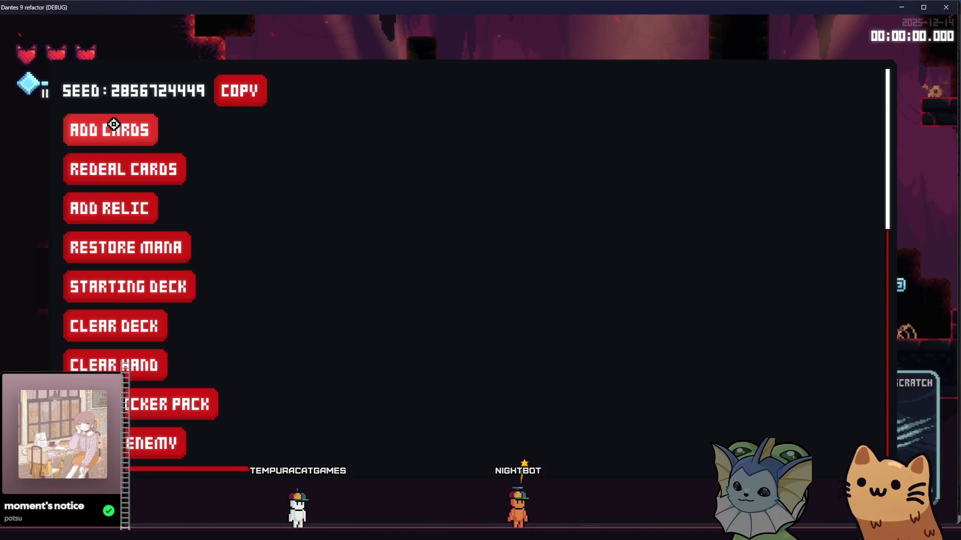
pyautogui.click(725, 133)
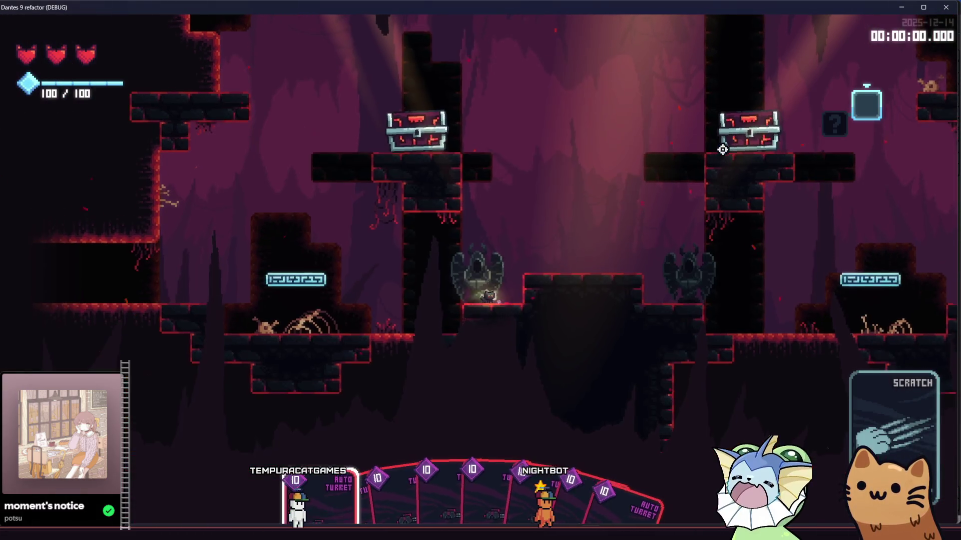
# Step: Move through the cave while deployed turrets hit enemies for 5 damage, then stop the game with F8
pyautogui.press('`')
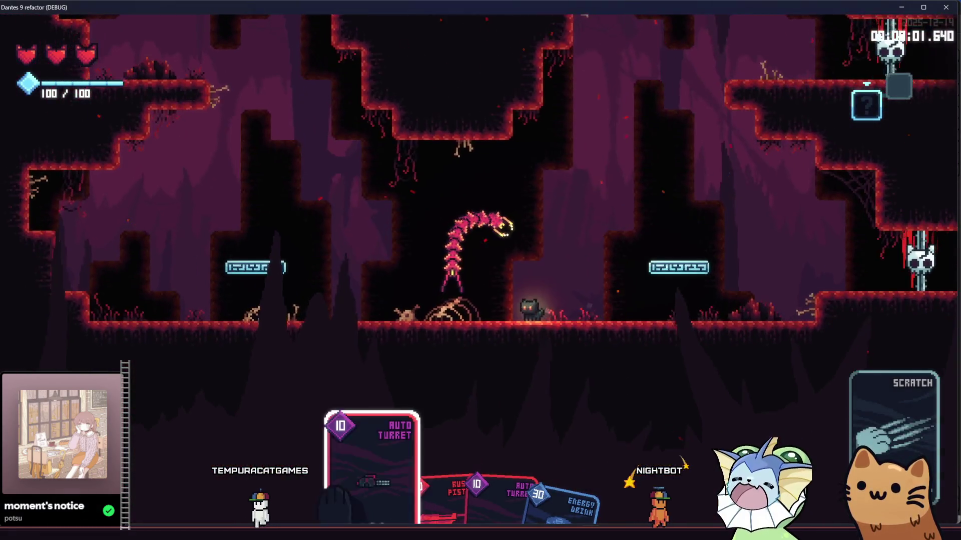
pyautogui.press('a')
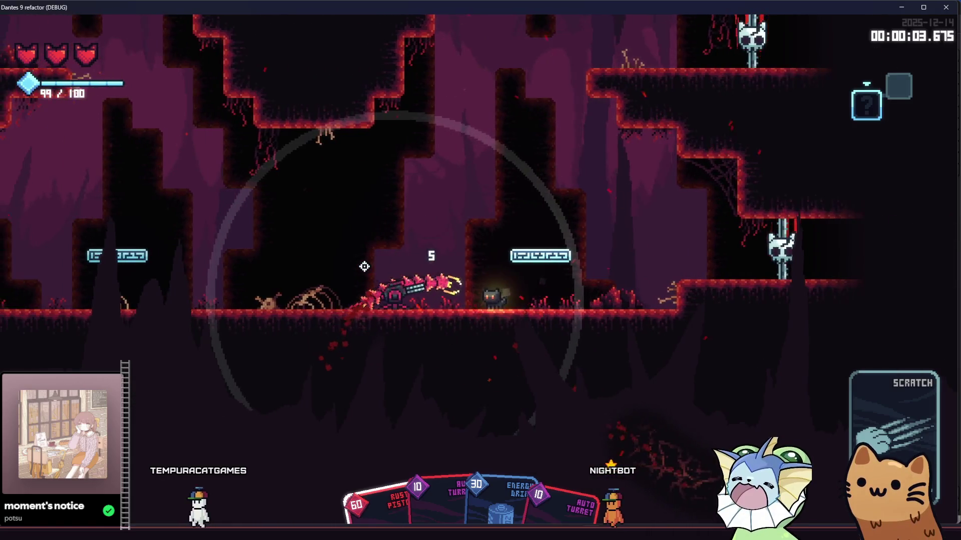
pyautogui.press('d')
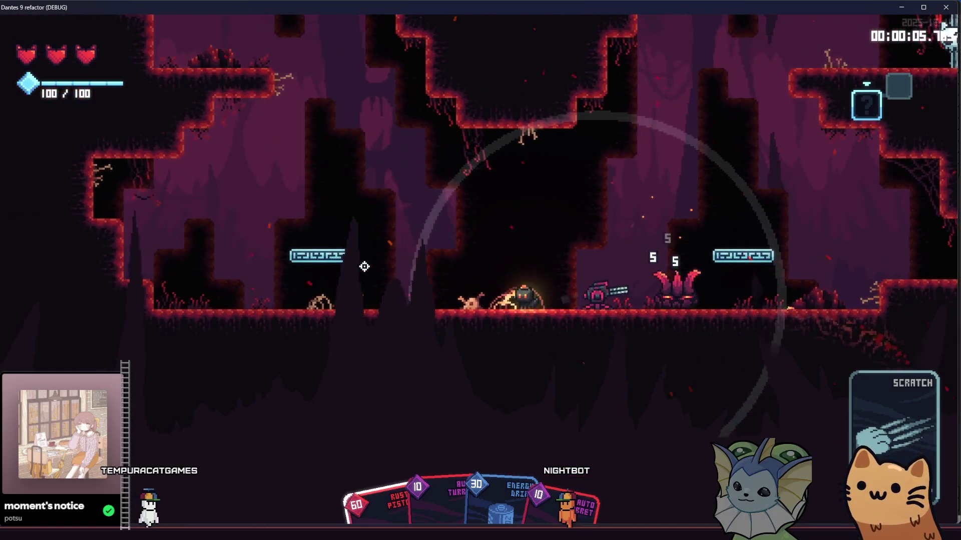
pyautogui.press('a')
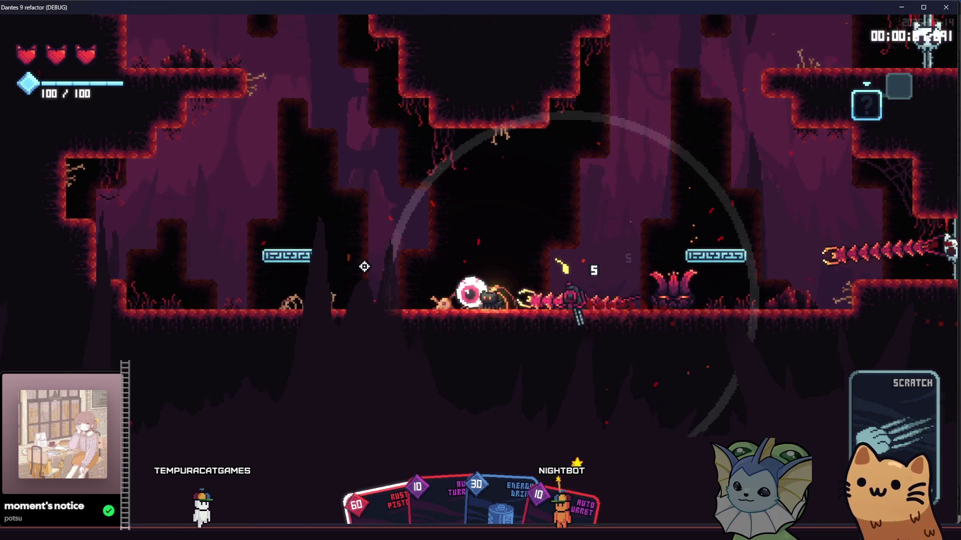
pyautogui.press('d')
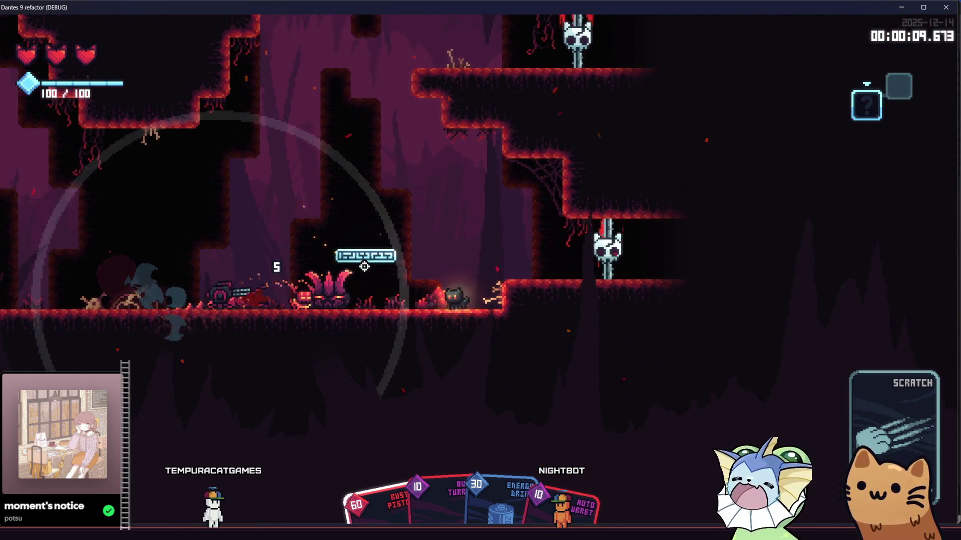
pyautogui.press('d')
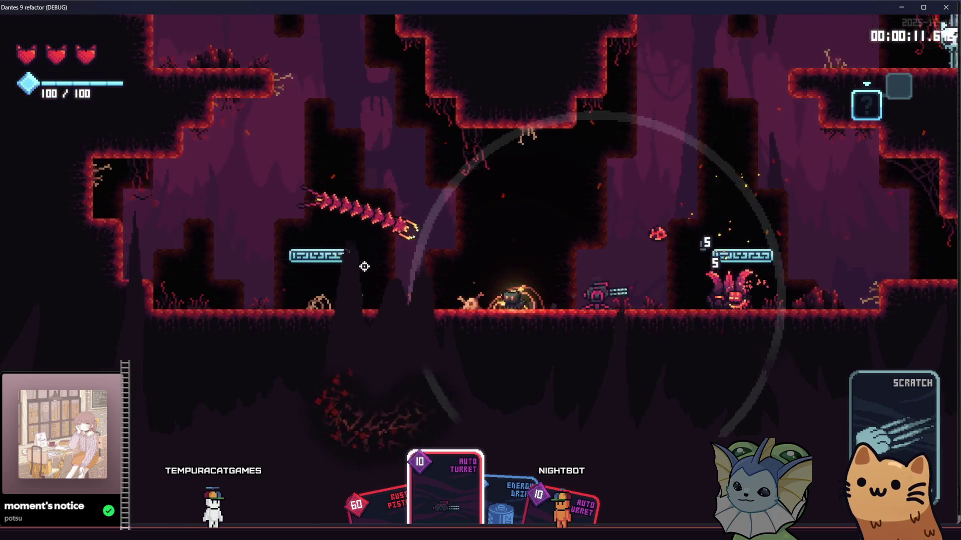
pyautogui.press('d')
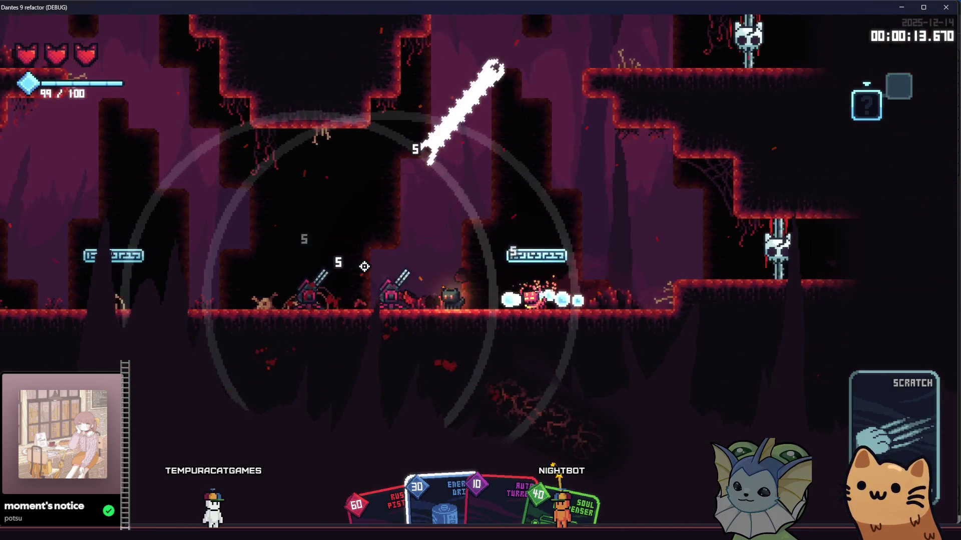
pyautogui.press('d')
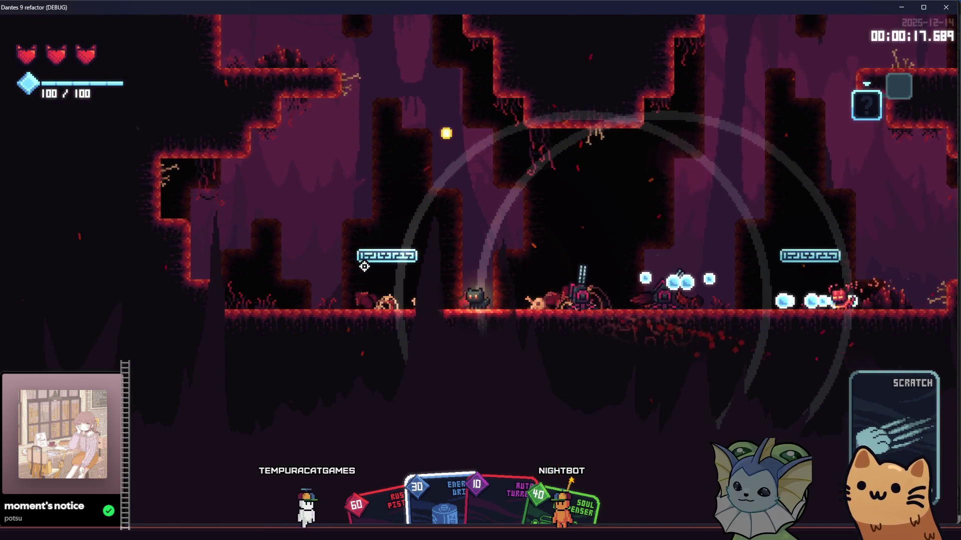
pyautogui.press('d')
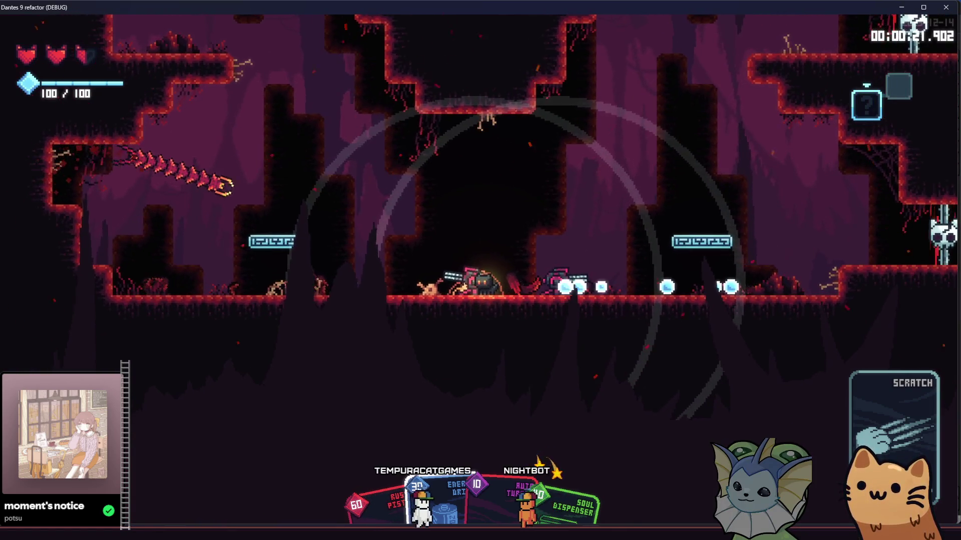
pyautogui.press('F8')
pyautogui.click(845, 409)
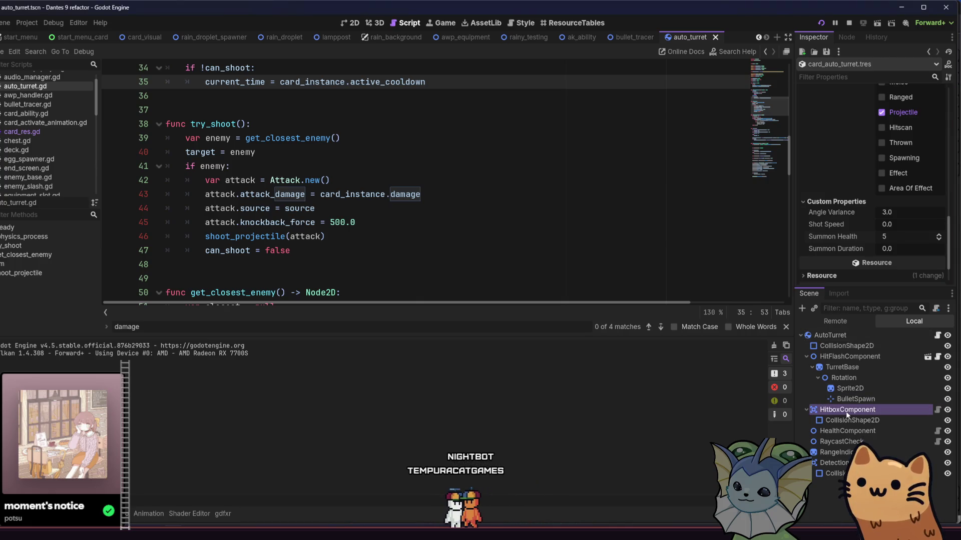
# Step: Assign HealthComponent to the HitboxComponent's Health Component, save, and relaunch the game
pyautogui.scroll(5, 845, 170)
pyautogui.click(887, 106)
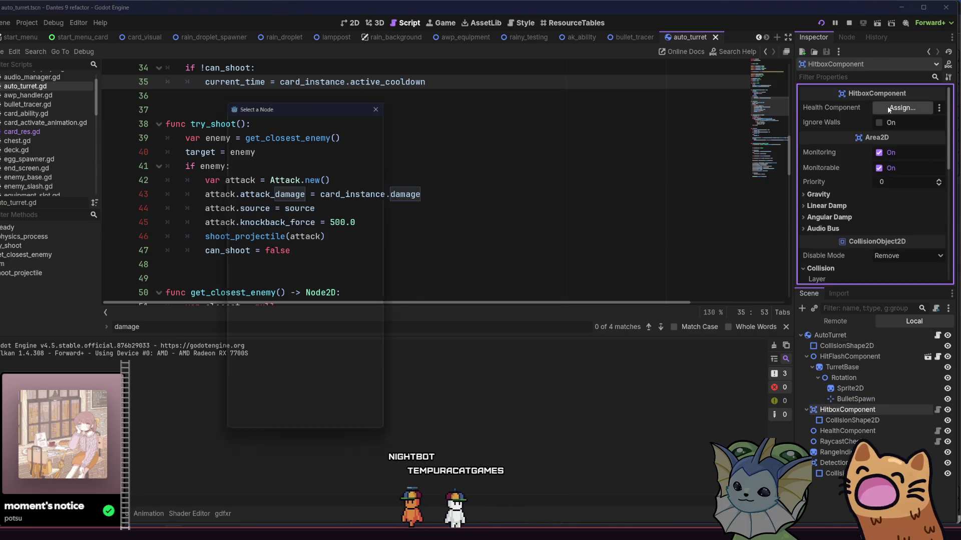
pyautogui.doubleClick(306, 158)
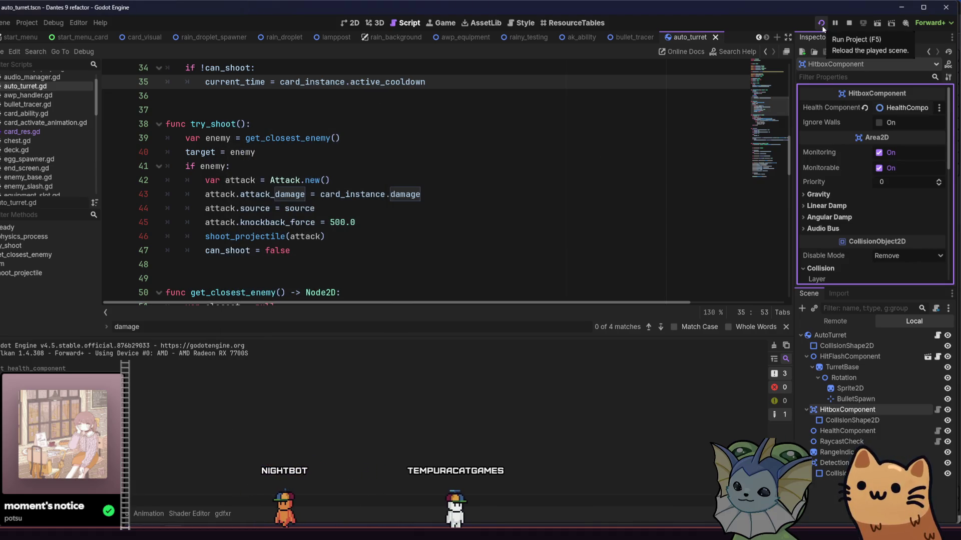
pyautogui.scroll(-3, 823, 198)
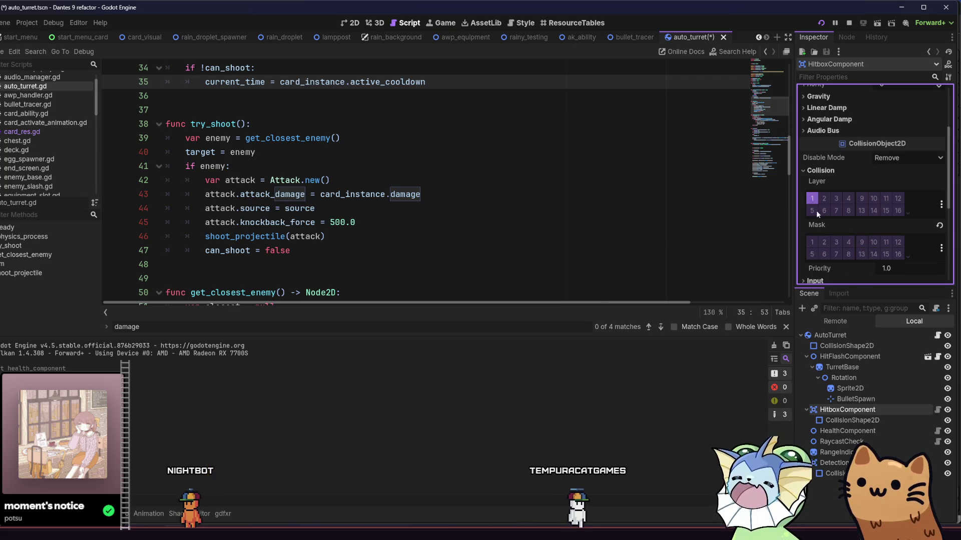
pyautogui.click(821, 23)
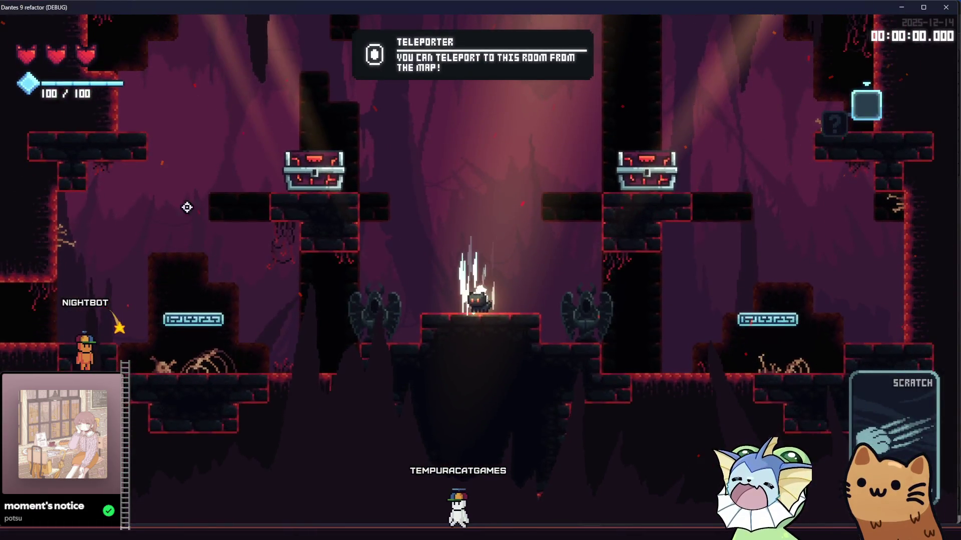
# Step: Add several Auto Turret cards to the hand through the debug cheat menu
pyautogui.press('`')
pyautogui.click(95, 129)
pyautogui.click(753, 132)
pyautogui.click(753, 133)
pyautogui.press('`')
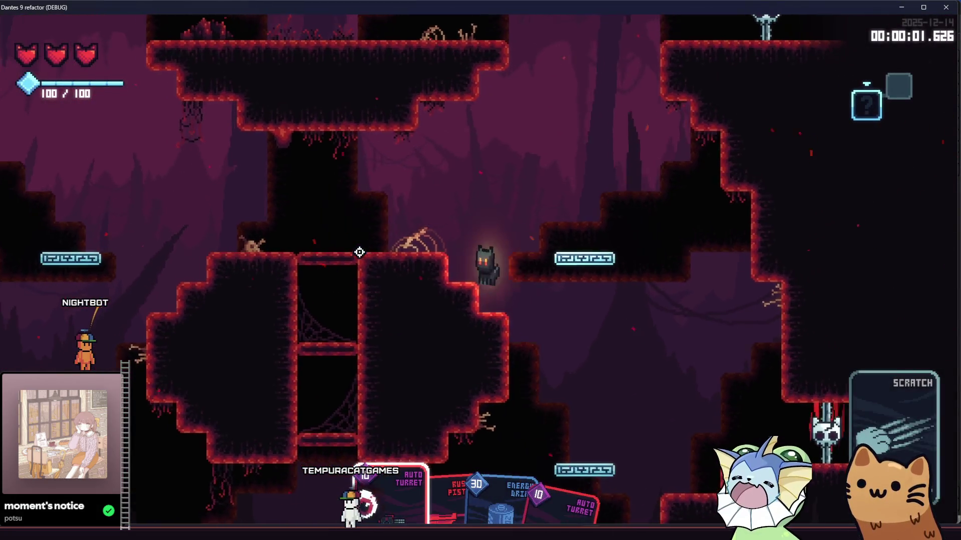
# Step: Place an Auto Turret in the level and move right to shoot the eyeball enemy
pyautogui.click(360, 252)
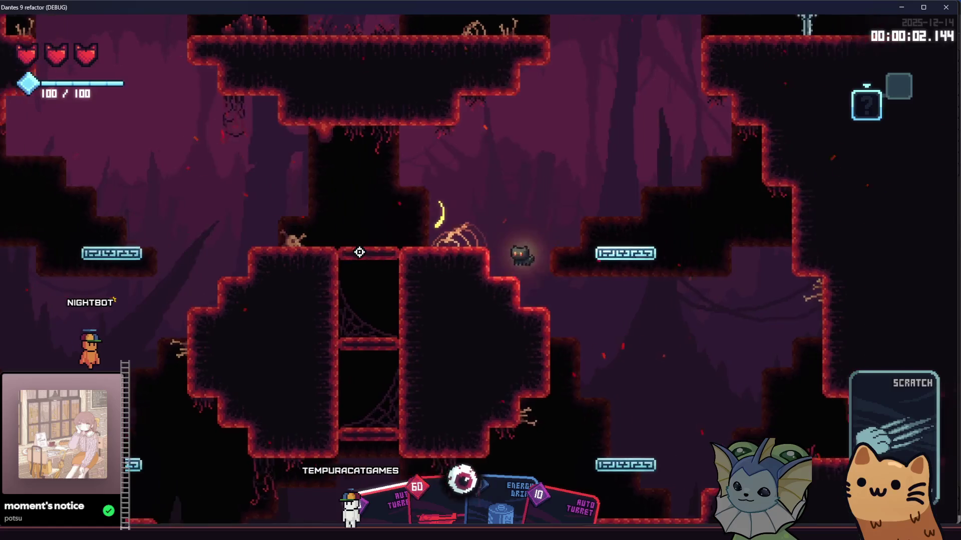
pyautogui.press('d')
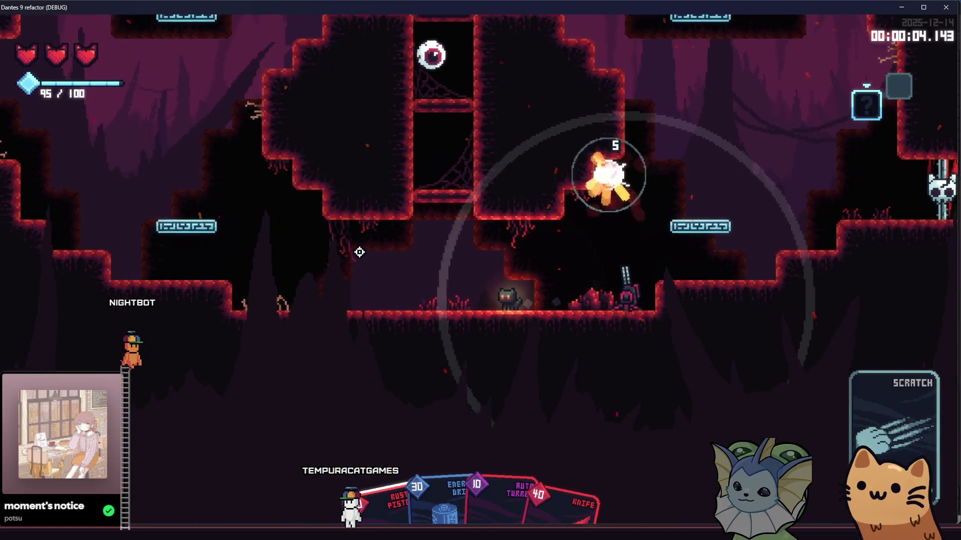
pyautogui.press('d')
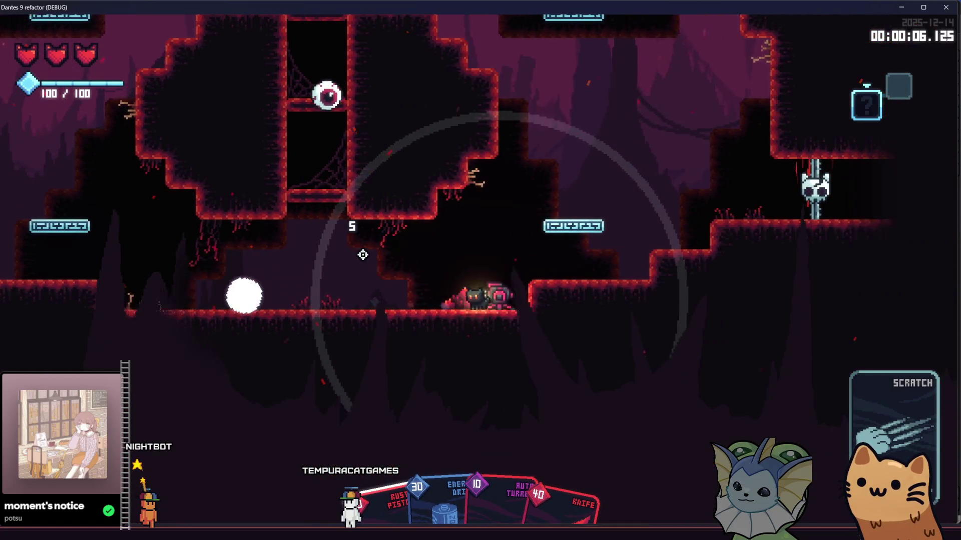
pyautogui.click(363, 255)
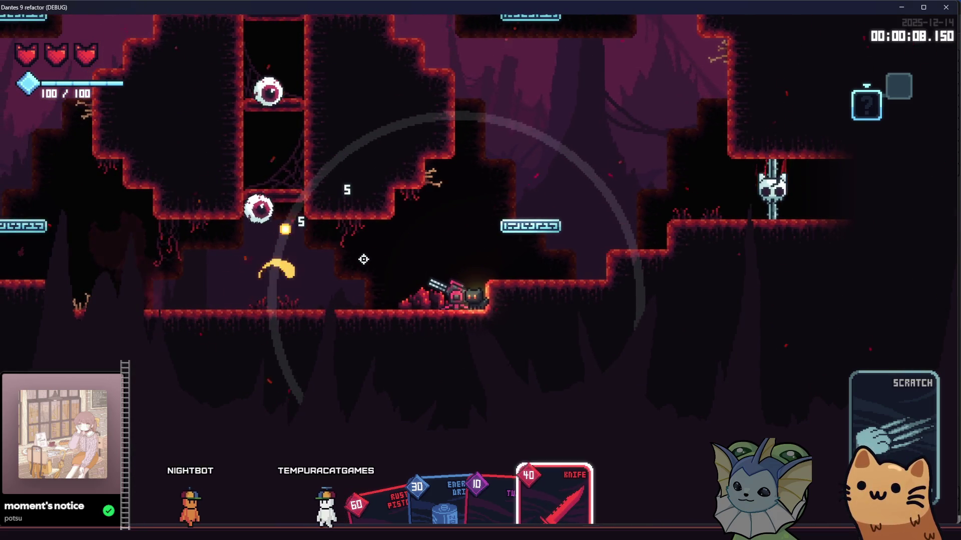
pyautogui.scroll(1, 364, 259)
pyautogui.press('space')
pyautogui.press('a')
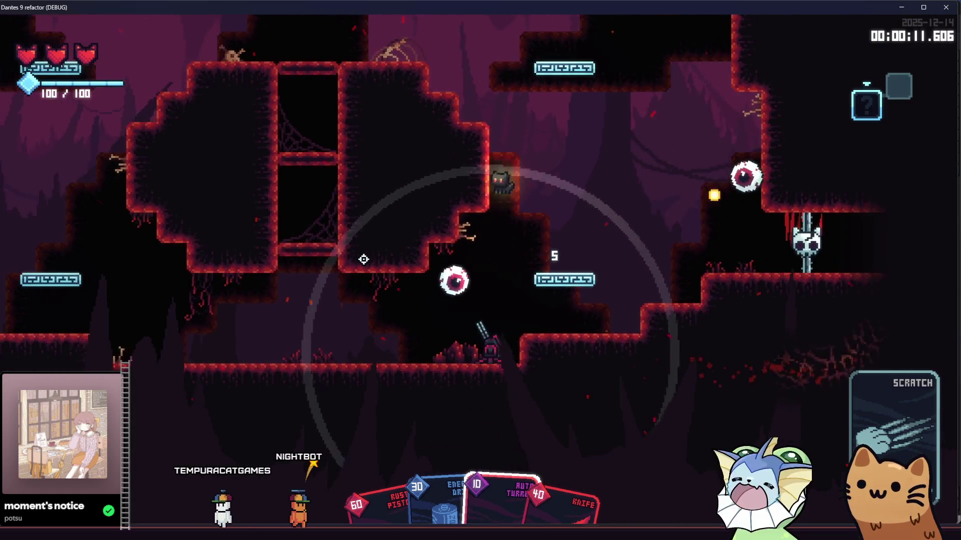
pyautogui.press('a')
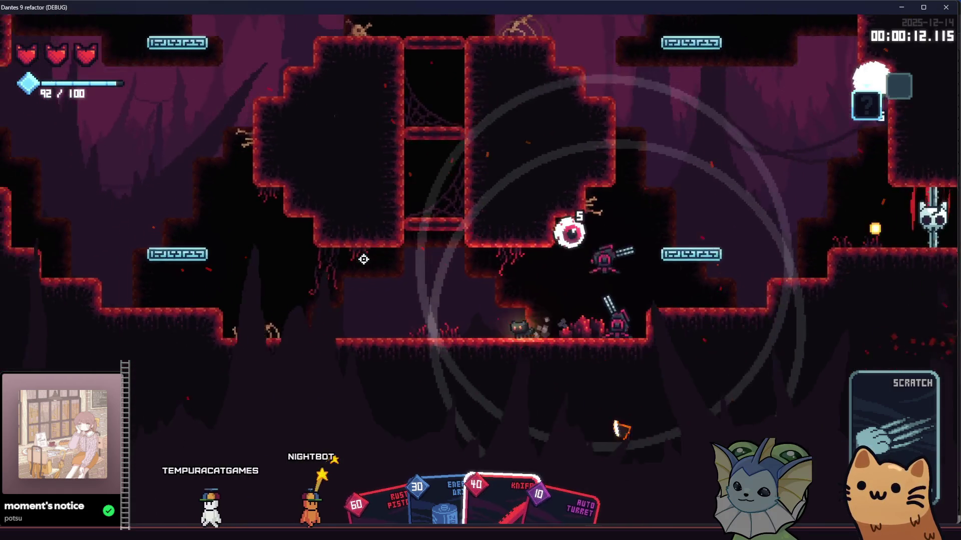
# Step: Lead the cat through the room, play the Knife card, then stop the game with F8
pyautogui.scroll(-1, 363, 260)
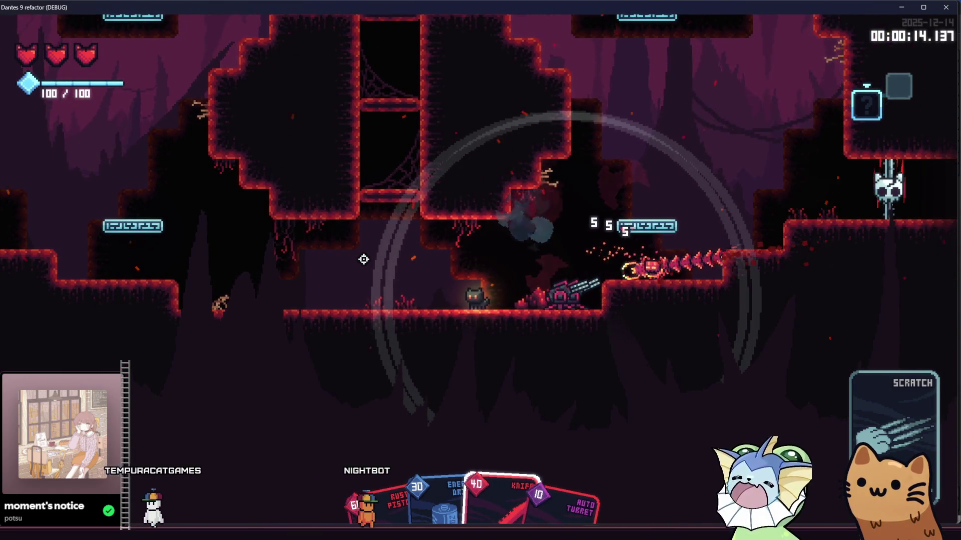
pyautogui.press('a')
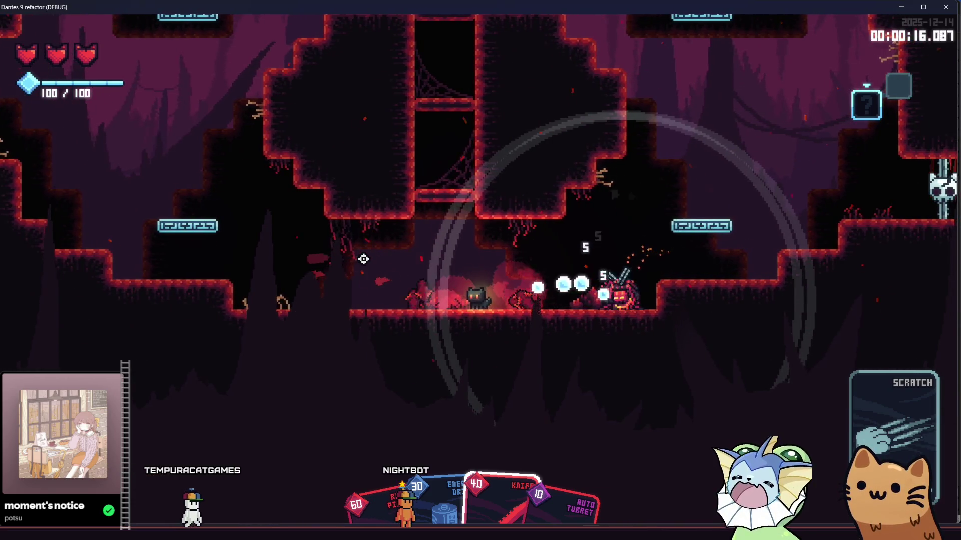
pyautogui.press('d')
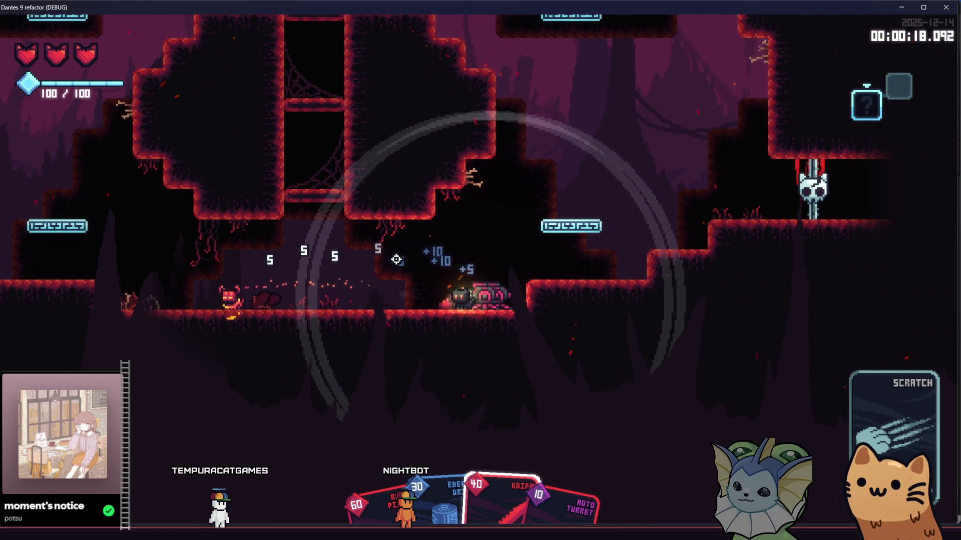
pyautogui.press('a')
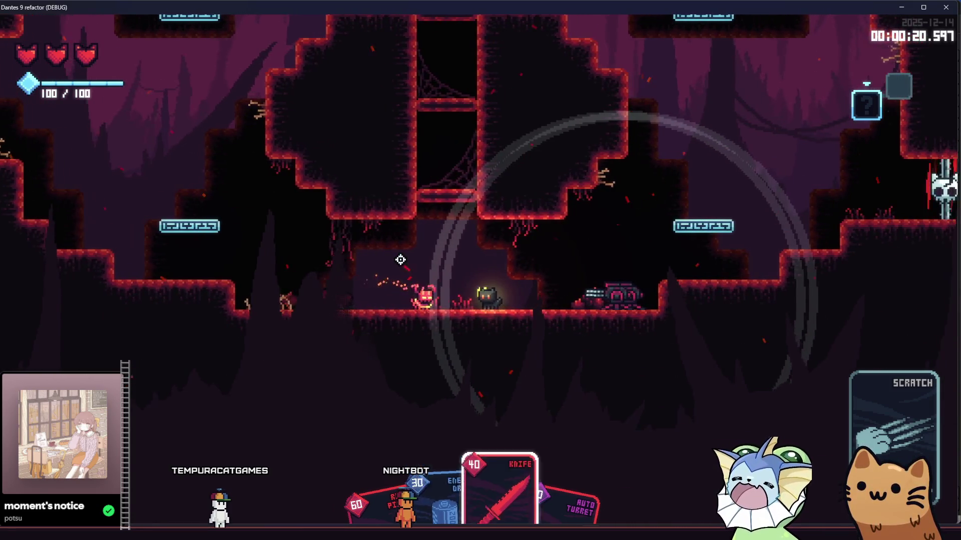
pyautogui.click(401, 259)
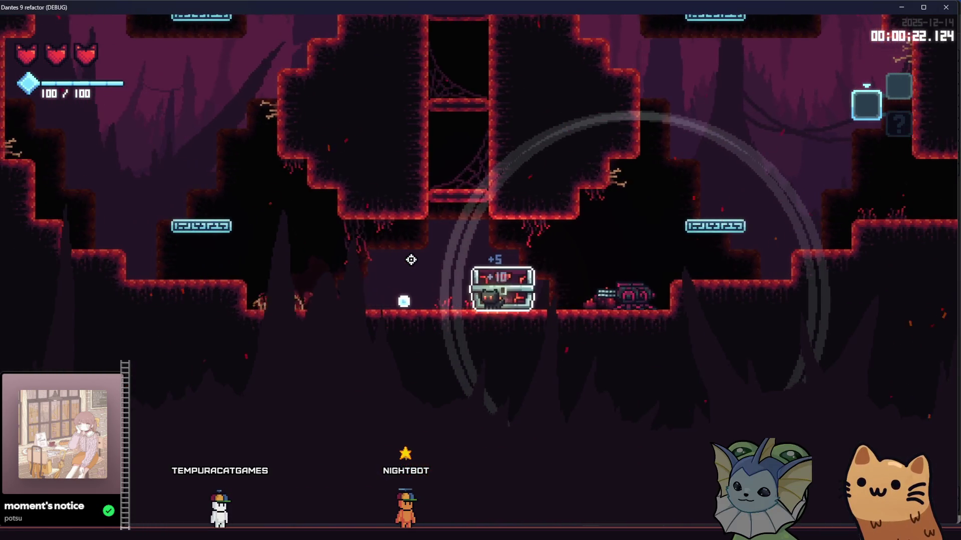
pyautogui.press('F8')
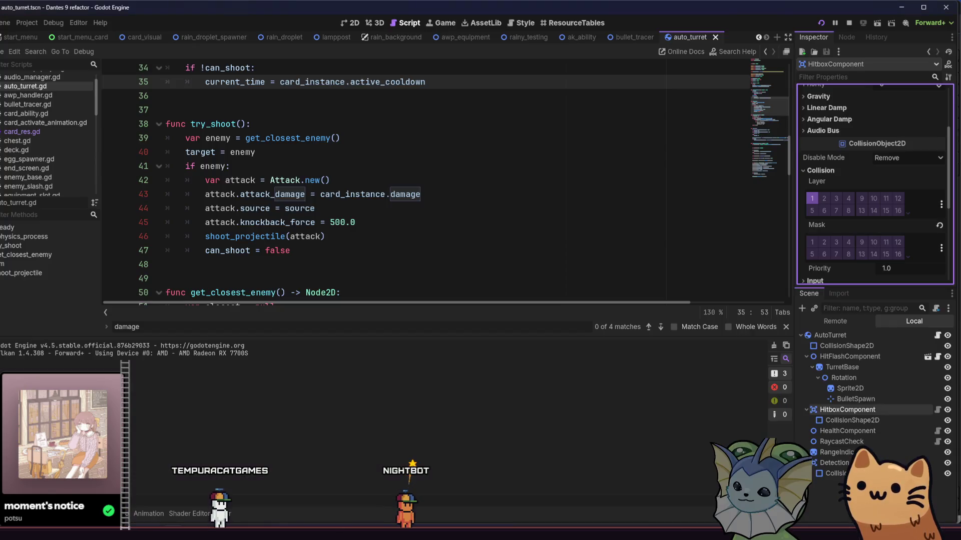
# Step: Enable collision mask layer 4 on the HitboxComponent, then walk right into the lower cave
pyautogui.click(851, 242)
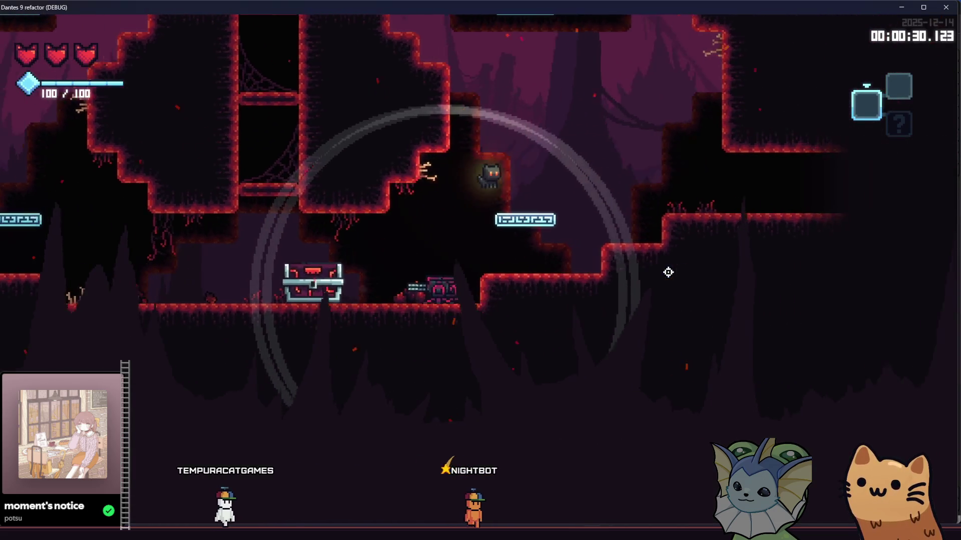
pyautogui.press('d')
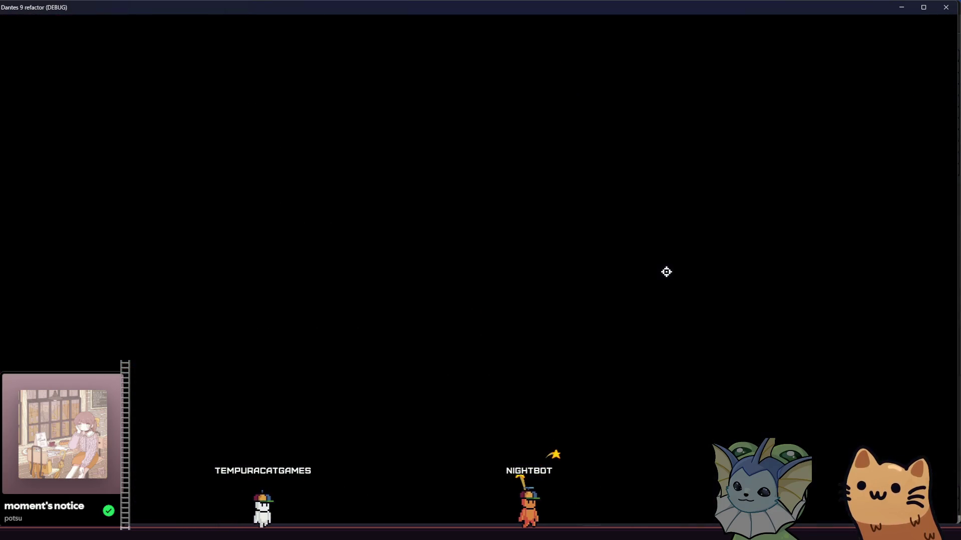
pyautogui.press('d')
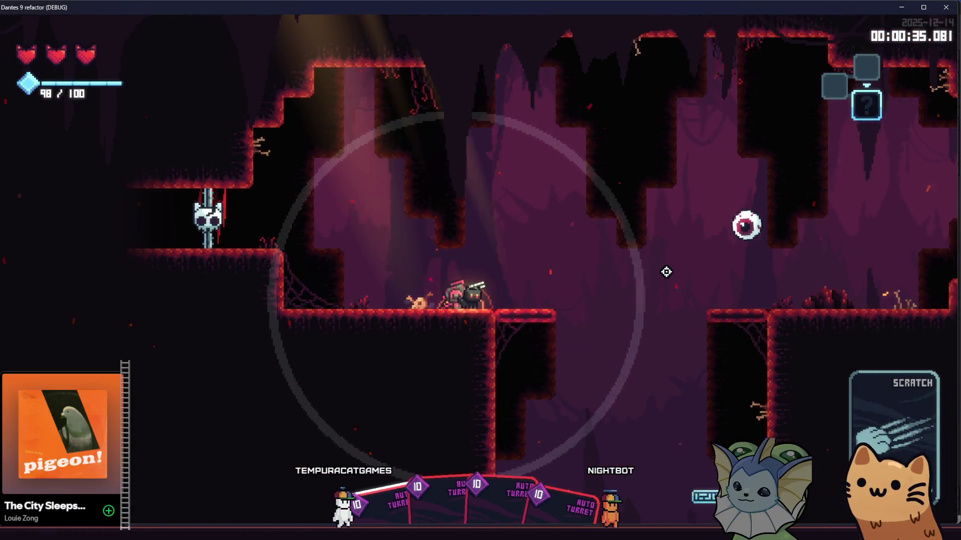
pyautogui.press('d')
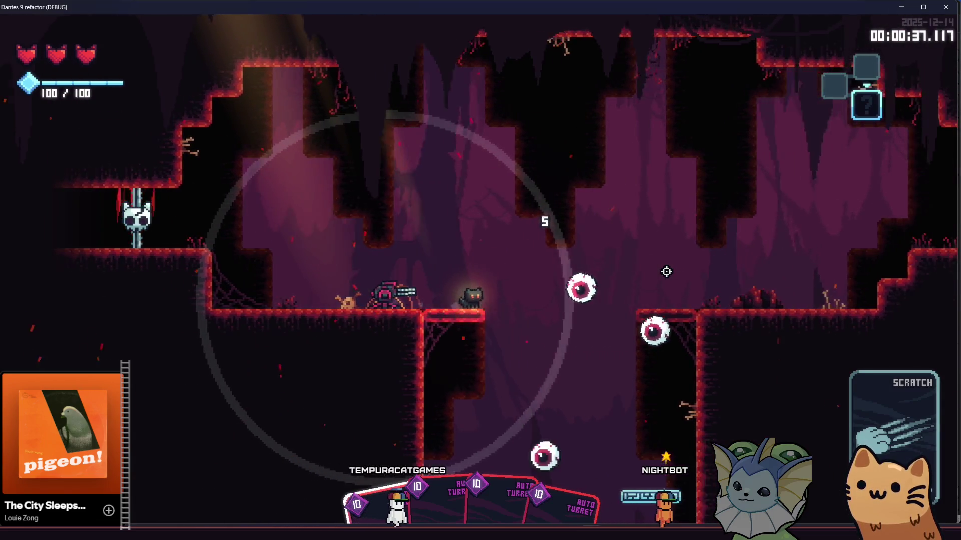
pyautogui.press('d')
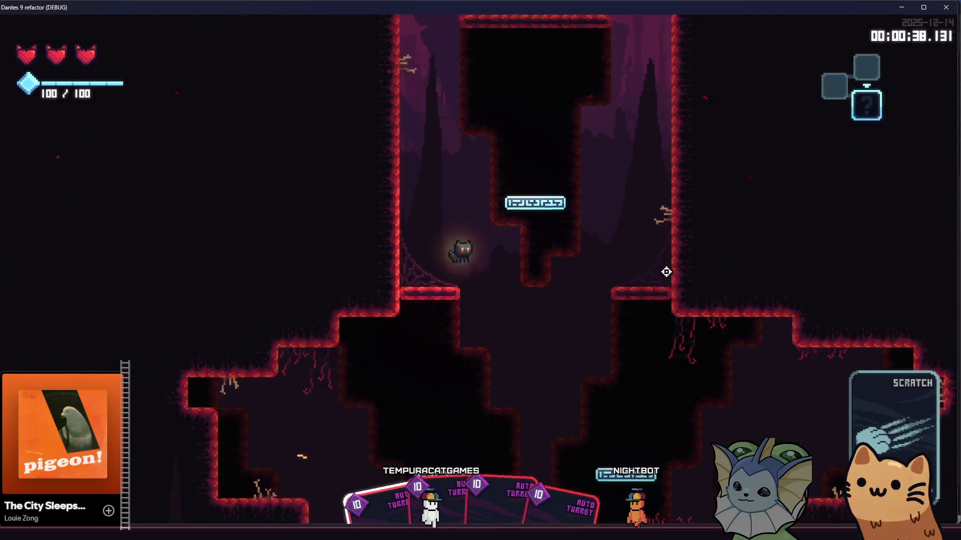
pyautogui.press('d')
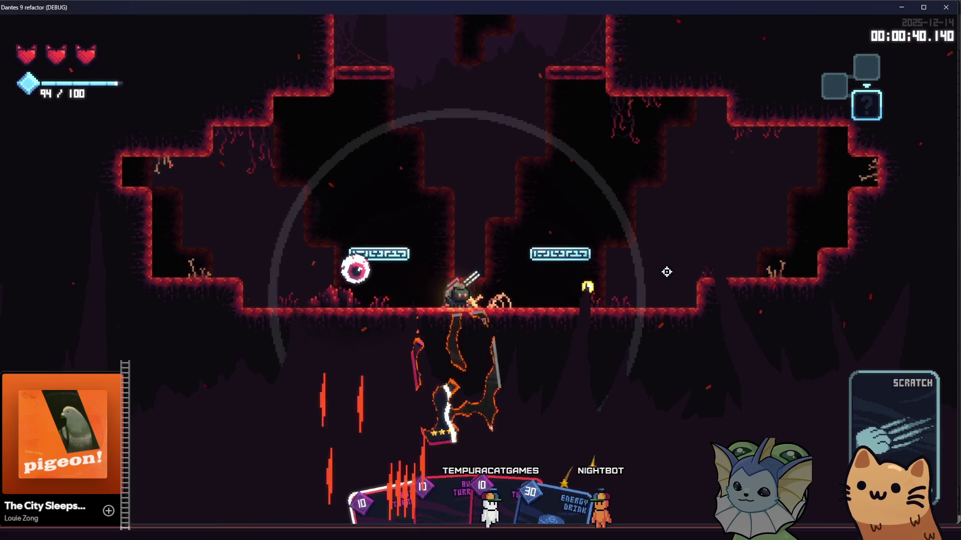
# Step: Move around the placed turret and dash at the eyeball enemy while the turret clears enemies
pyautogui.press('d')
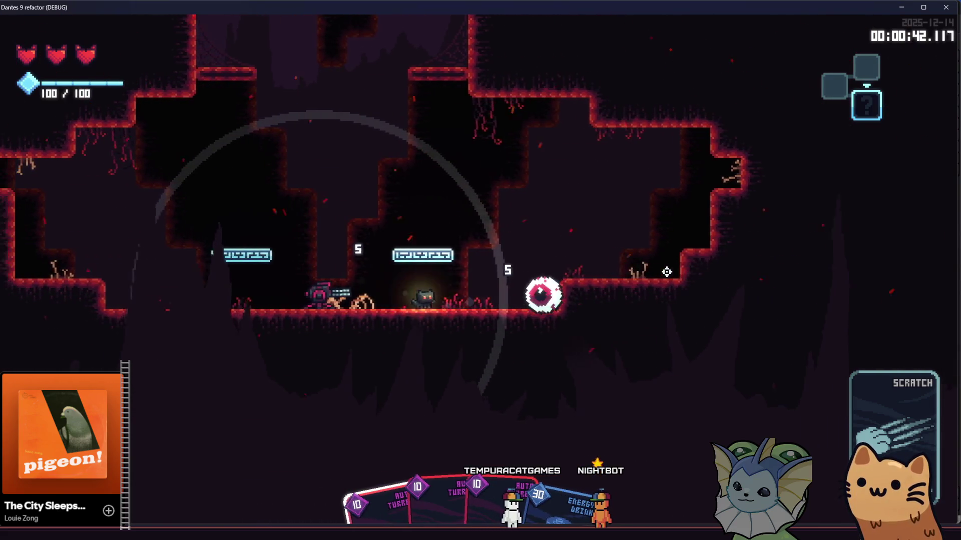
pyautogui.press('a')
pyautogui.press('space')
pyautogui.press('a')
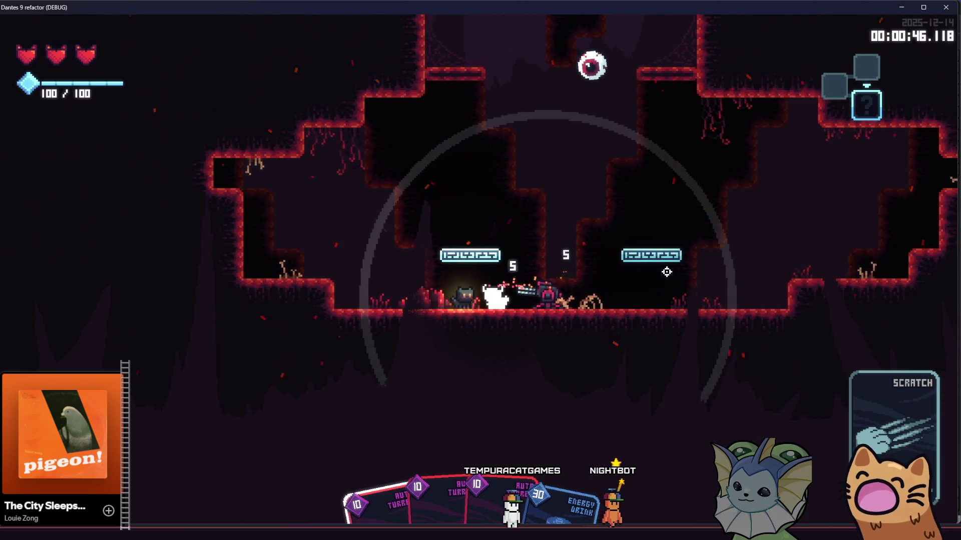
pyautogui.press('a')
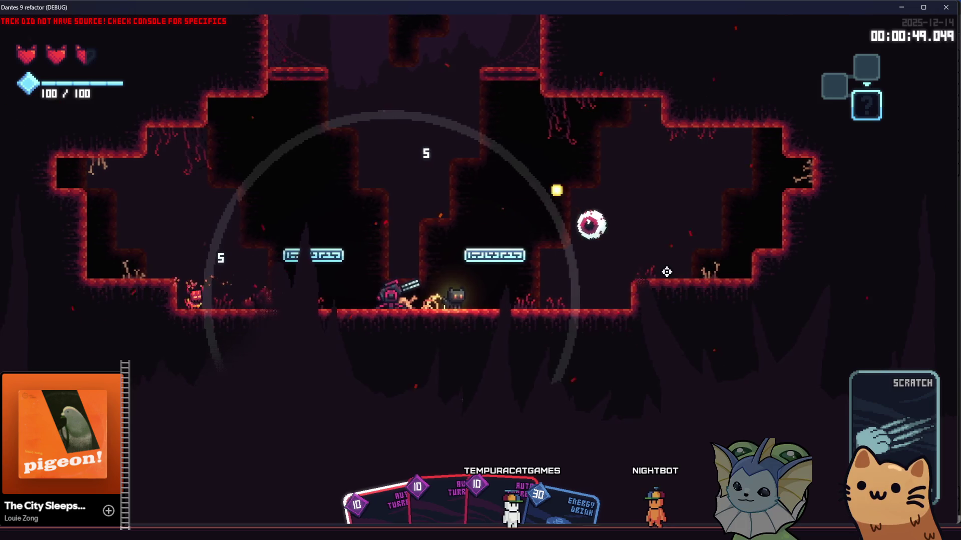
pyautogui.press('a')
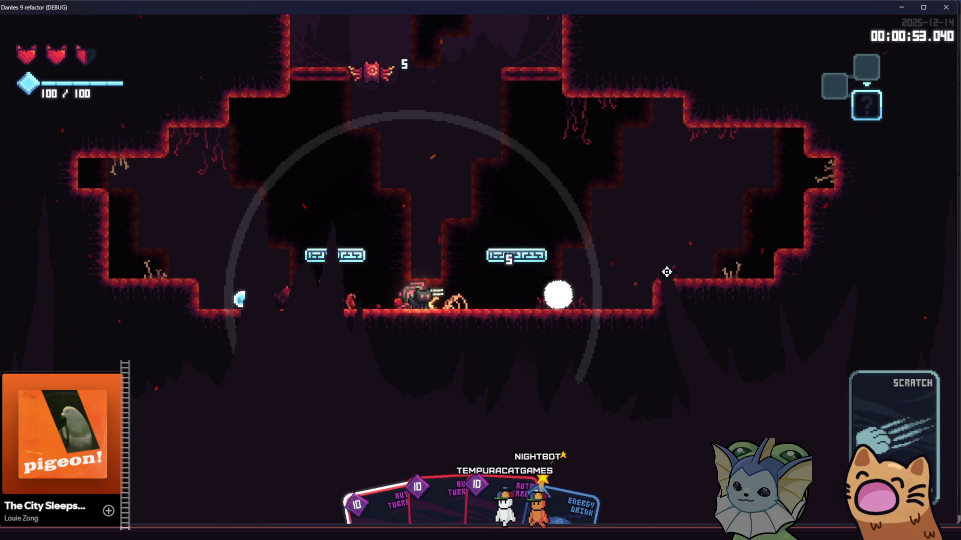
pyautogui.press('d')
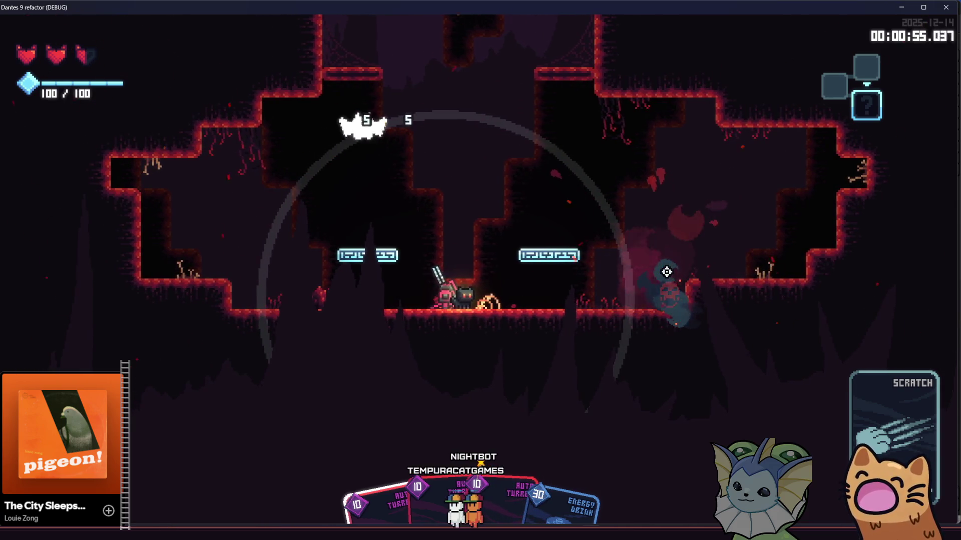
pyautogui.press('a')
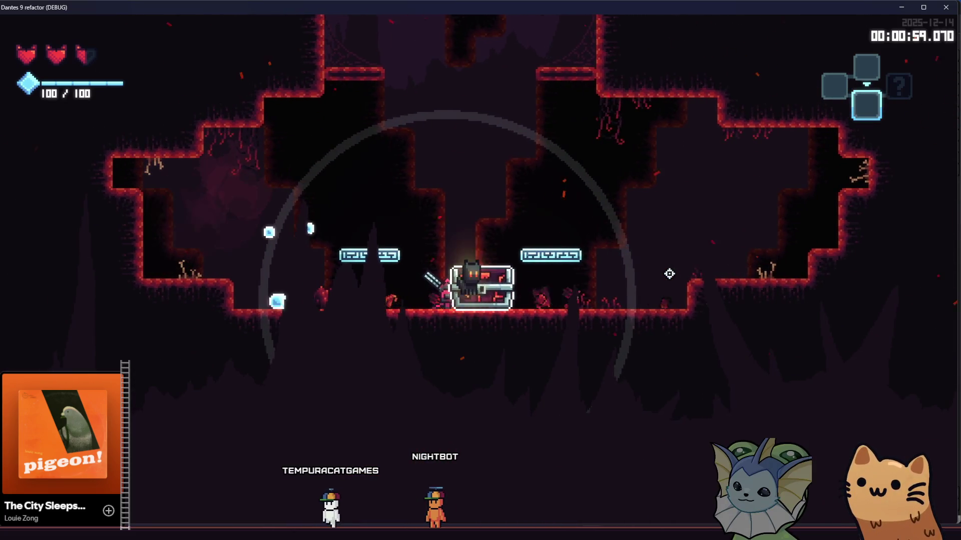
# Step: Climb the shaft above the chest, enter the next cave room, slash enemies and summon a turret
pyautogui.press('space')
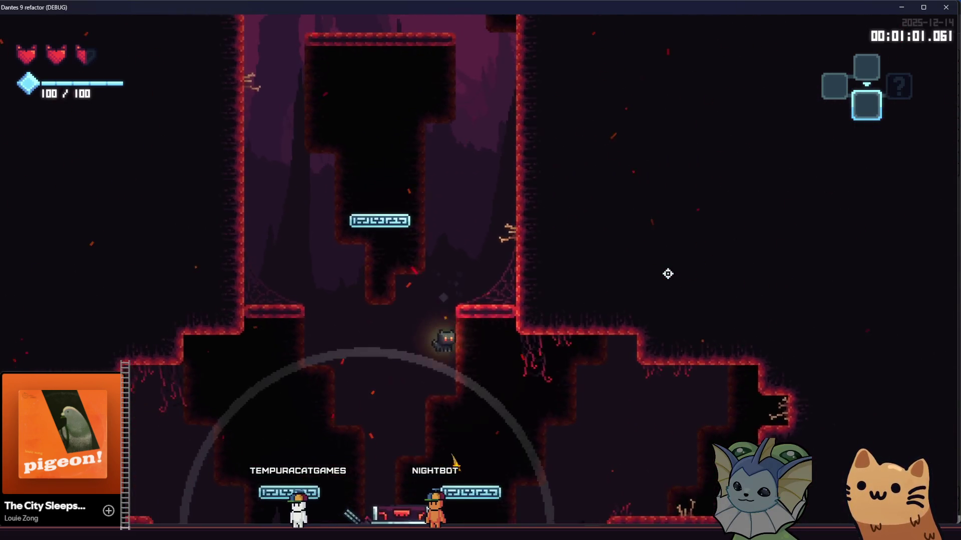
pyautogui.press('space')
pyautogui.press('space')
pyautogui.press('a')
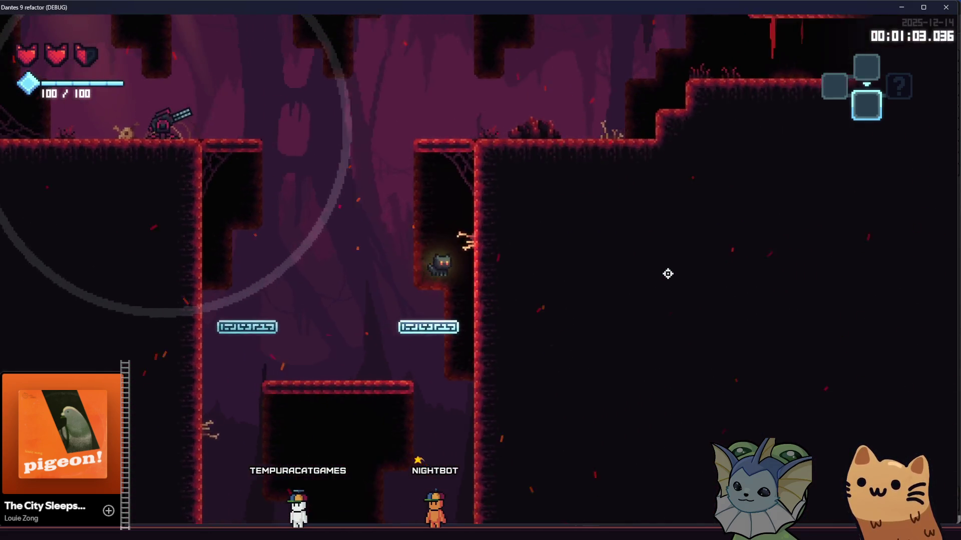
pyautogui.press('d')
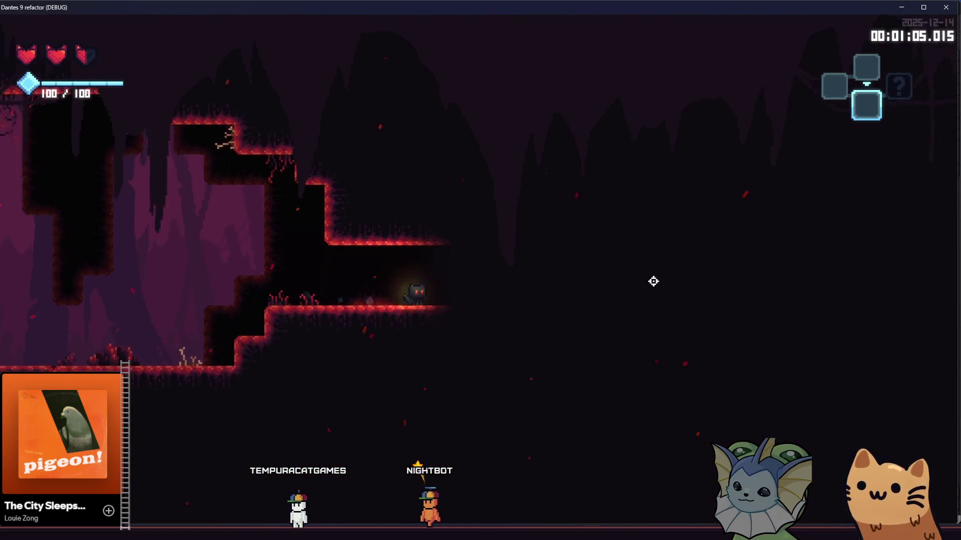
pyautogui.click(639, 283)
pyautogui.press('a')
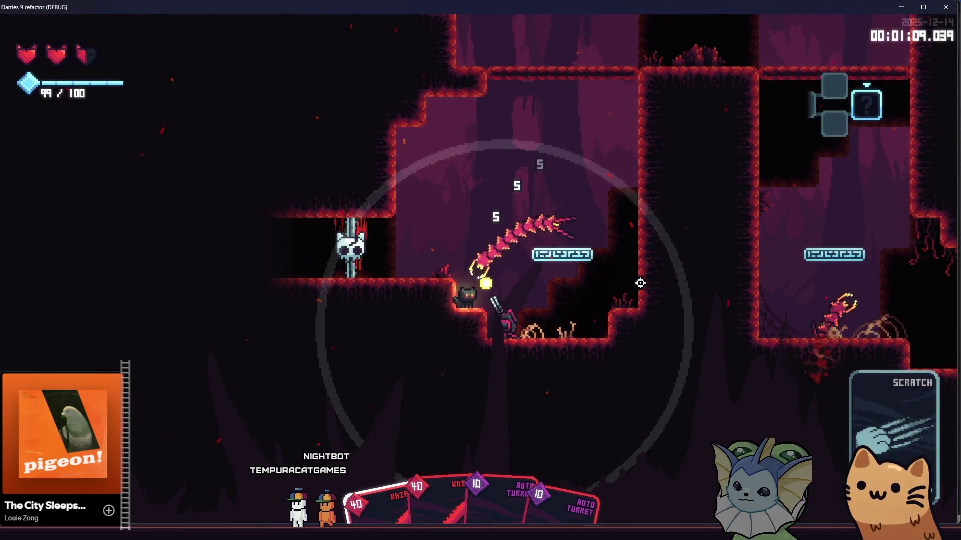
# Step: Fight the centipedes beside the turret, slashing and dodging around them
pyautogui.press('d')
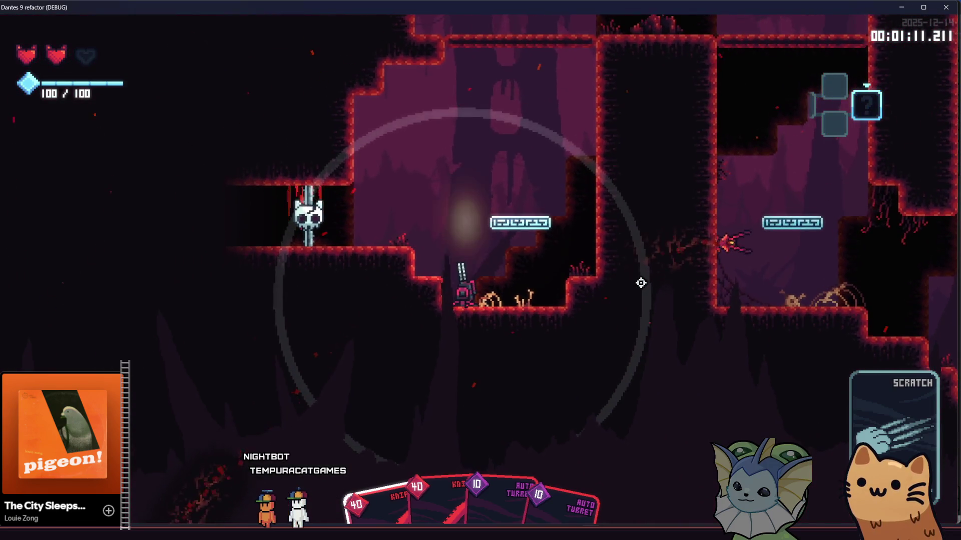
pyautogui.press('a')
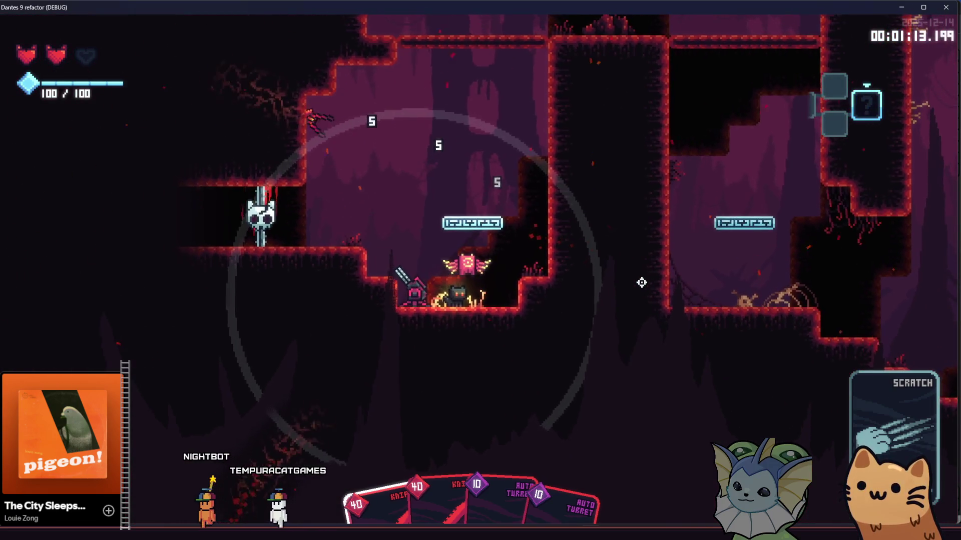
pyautogui.press('a')
pyautogui.press('d')
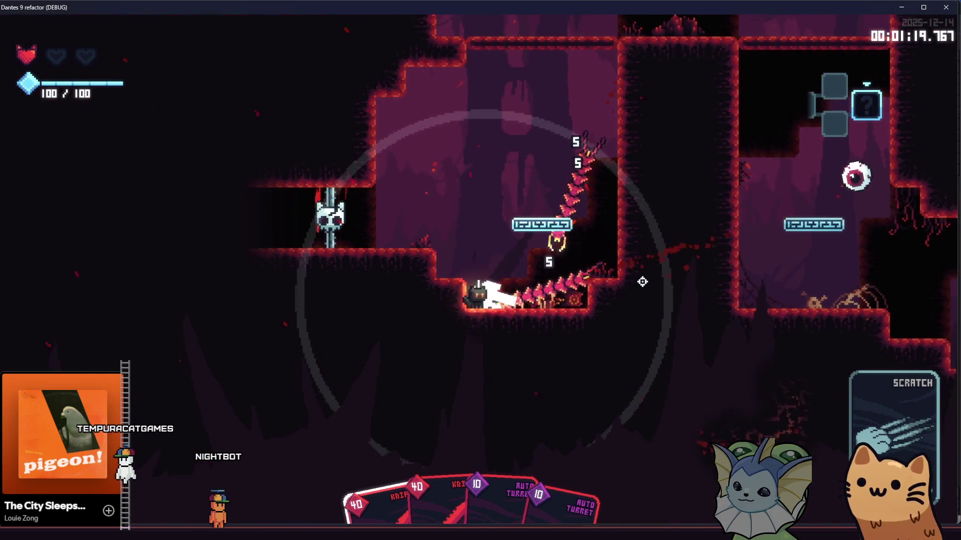
pyautogui.press('space')
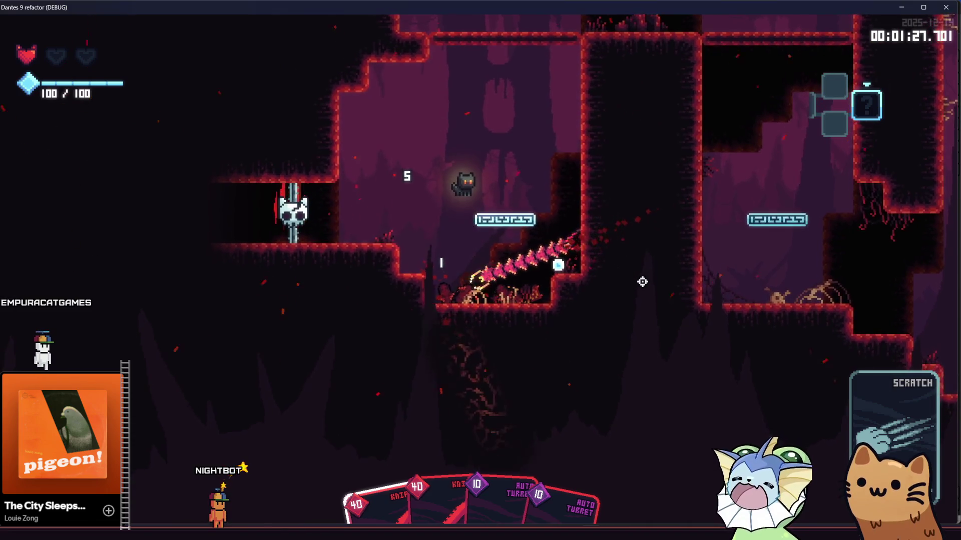
# Step: Climb the shaft, jump past the centipede into the next room, then stop the game with F8
pyautogui.press('space')
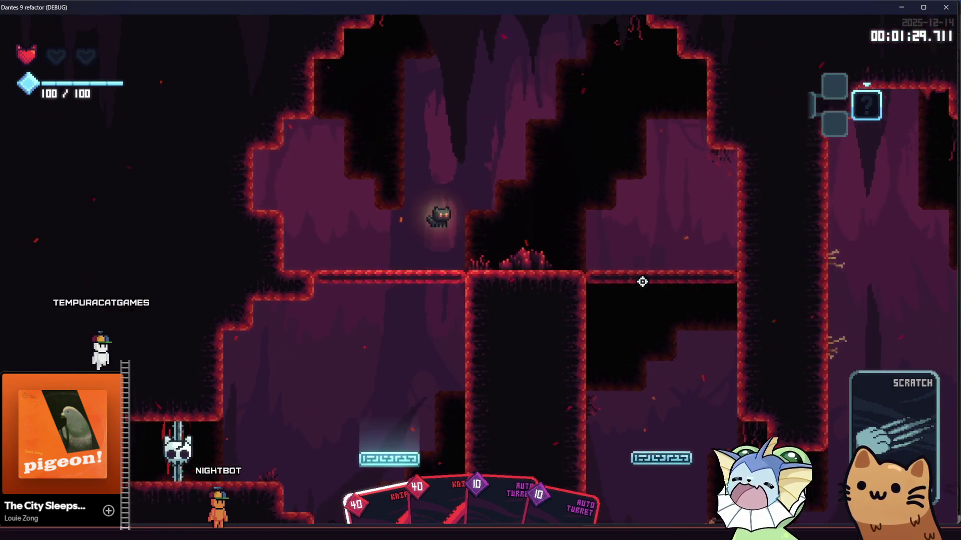
pyautogui.press('space')
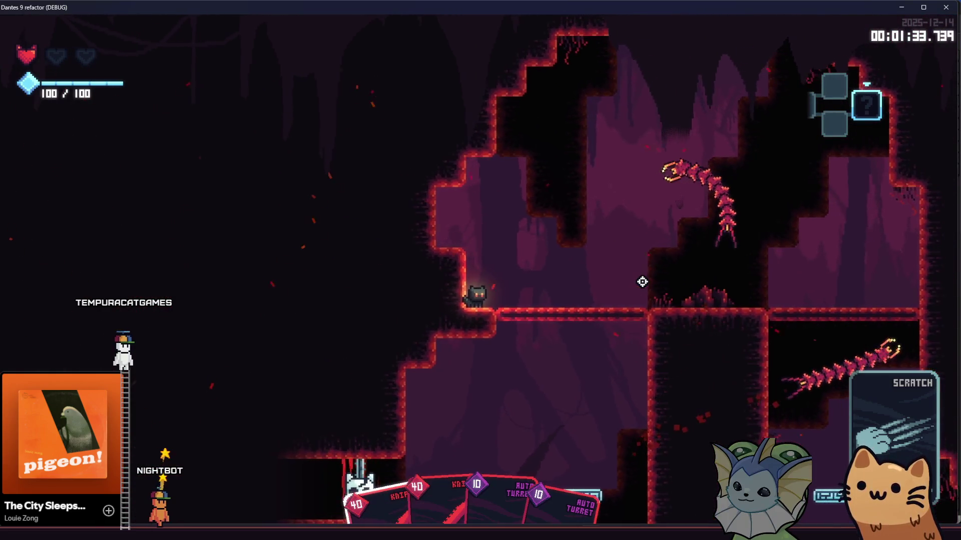
pyautogui.press('space')
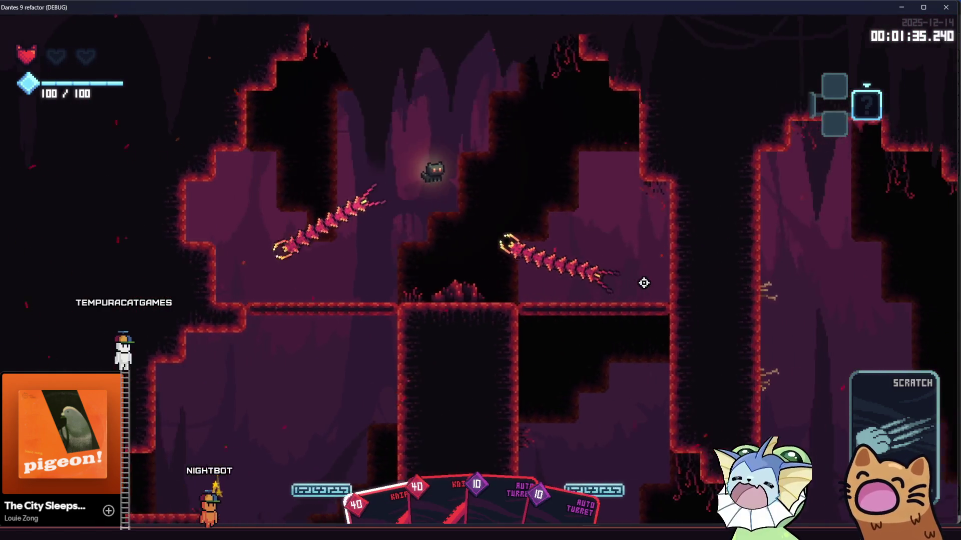
pyautogui.press('a')
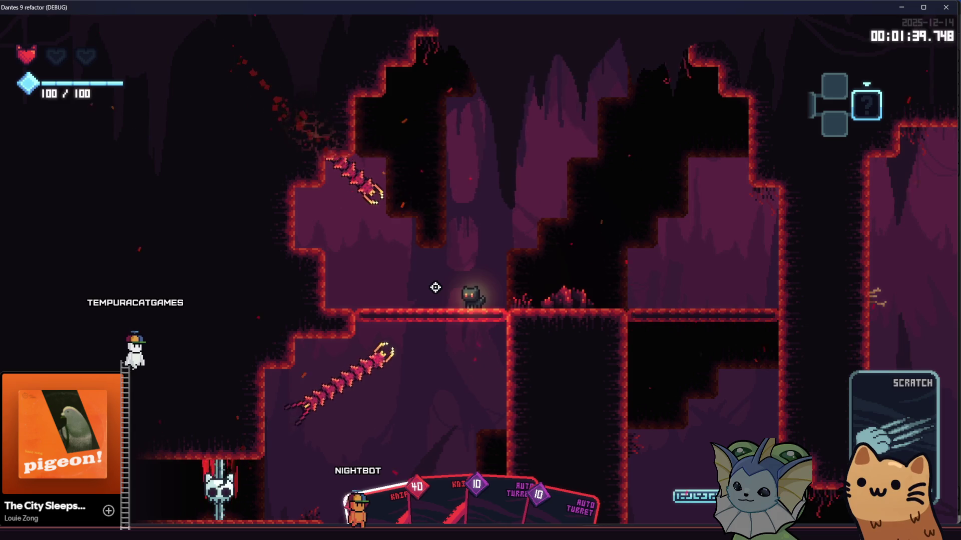
pyautogui.press('space')
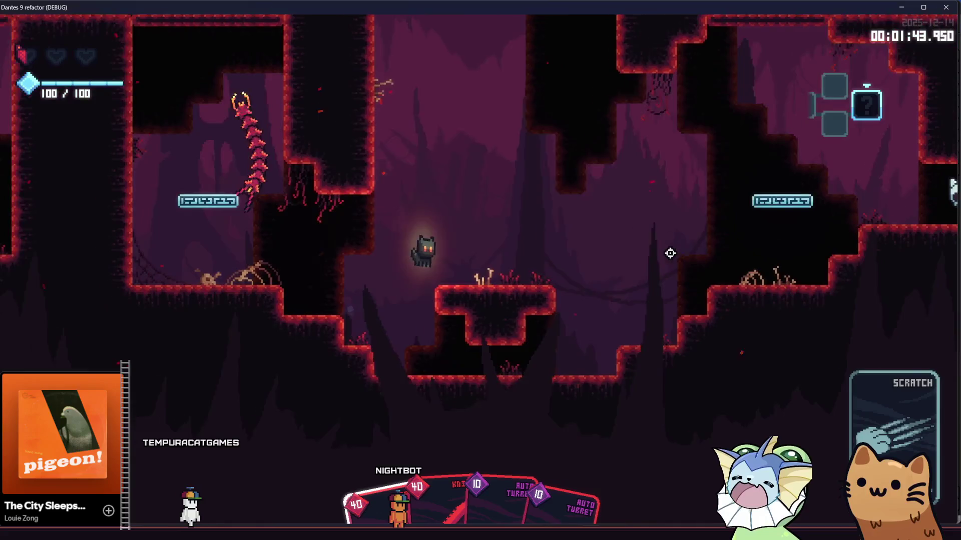
pyautogui.press('a')
pyautogui.press('F8')
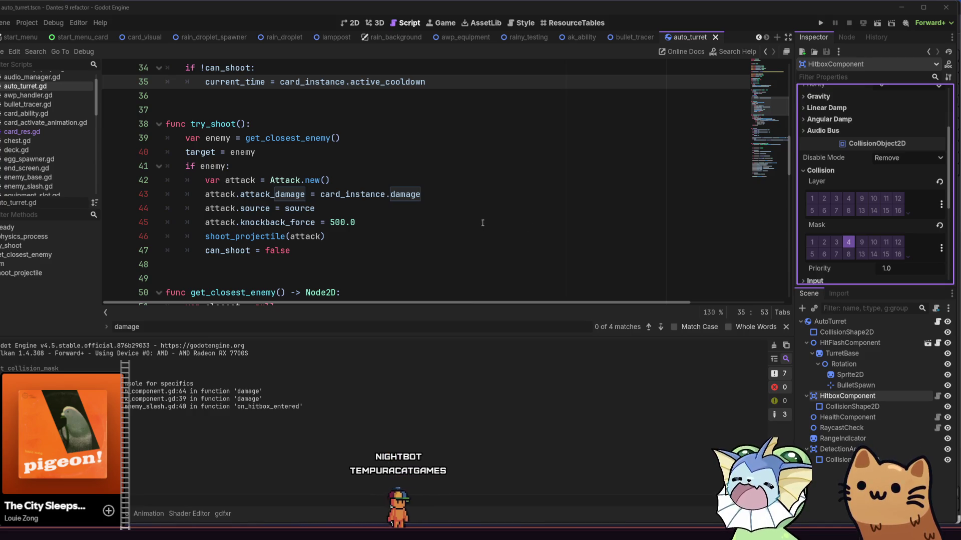
# Step: Inspect the AutoTurret root, the HitboxComponent and its CollisionShape2D in the Inspector
pyautogui.click(846, 332)
pyautogui.click(851, 321)
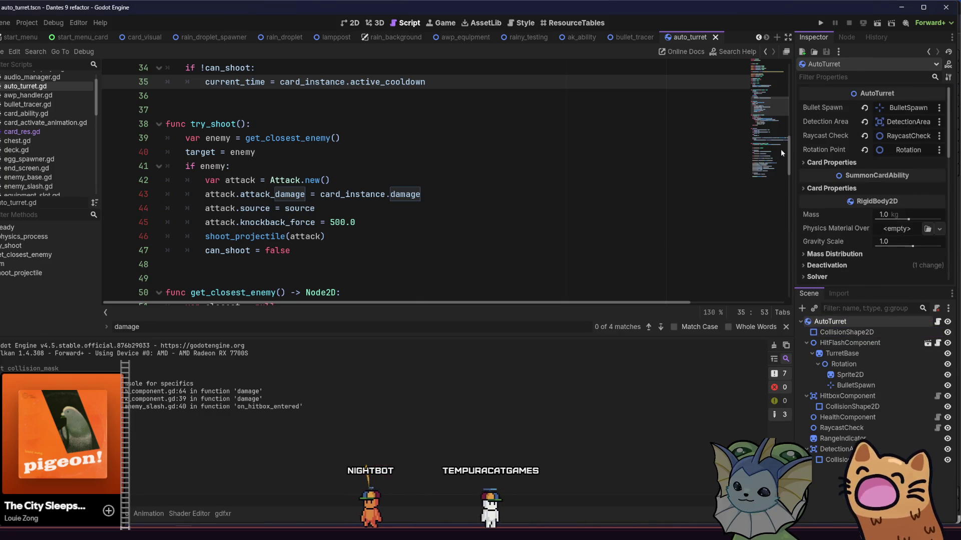
pyautogui.scroll(10, 781, 150)
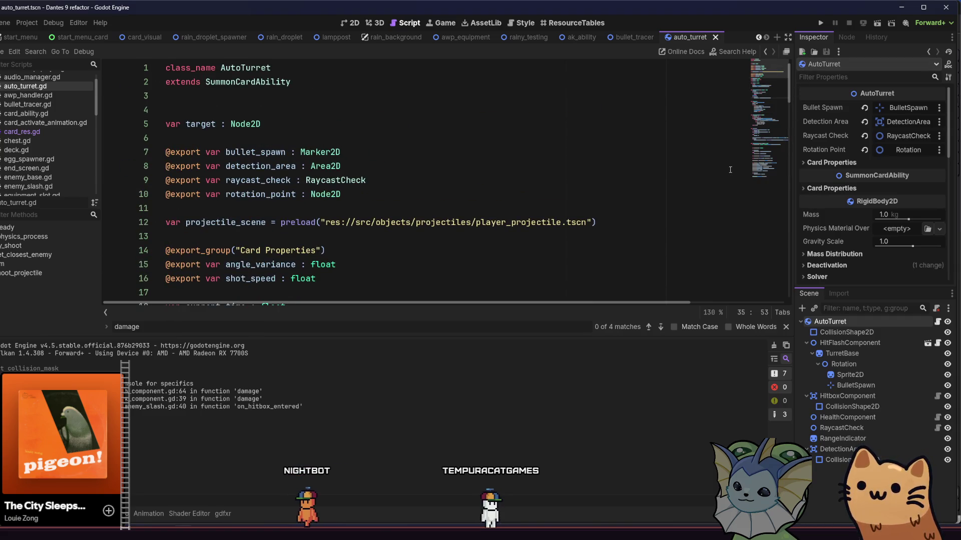
pyautogui.scroll(-8, 729, 170)
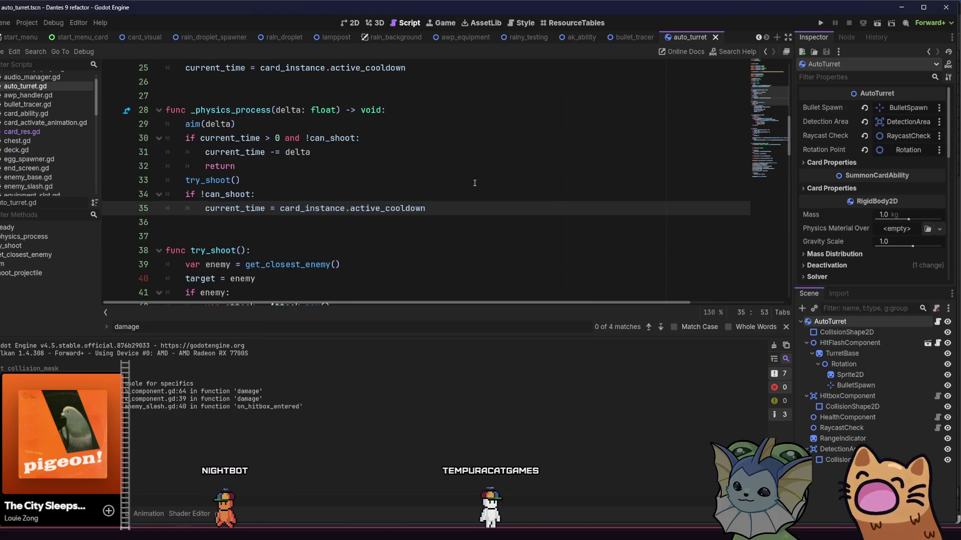
pyautogui.click(848, 396)
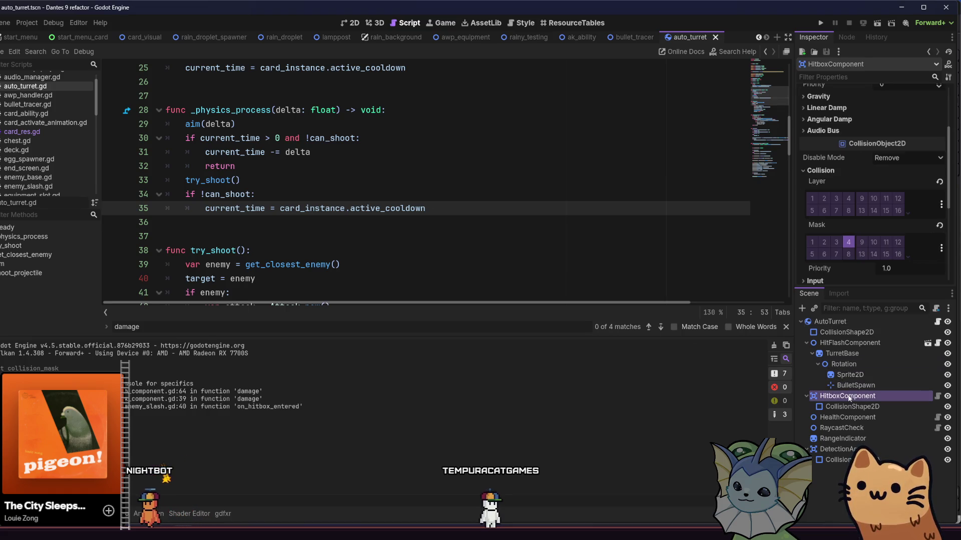
pyautogui.scroll(5, 875, 199)
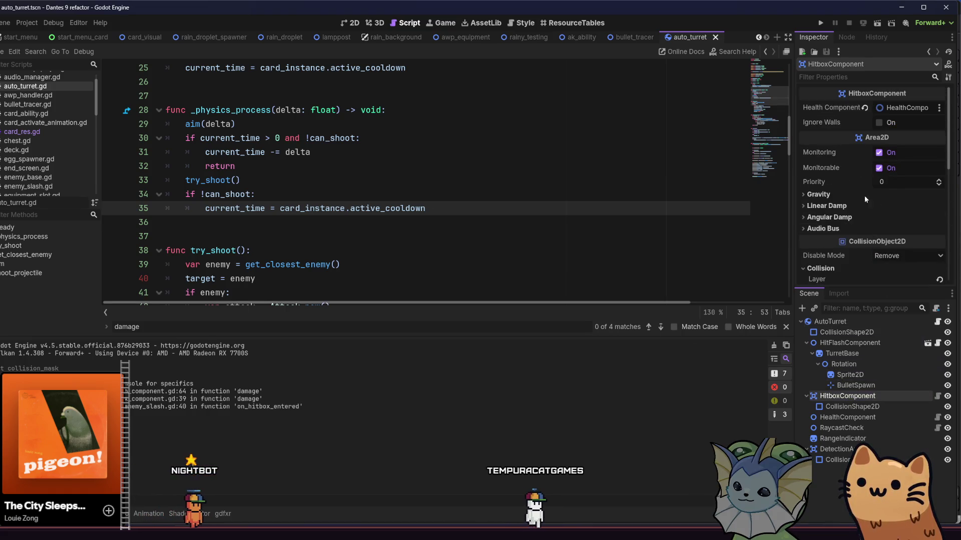
pyautogui.click(856, 406)
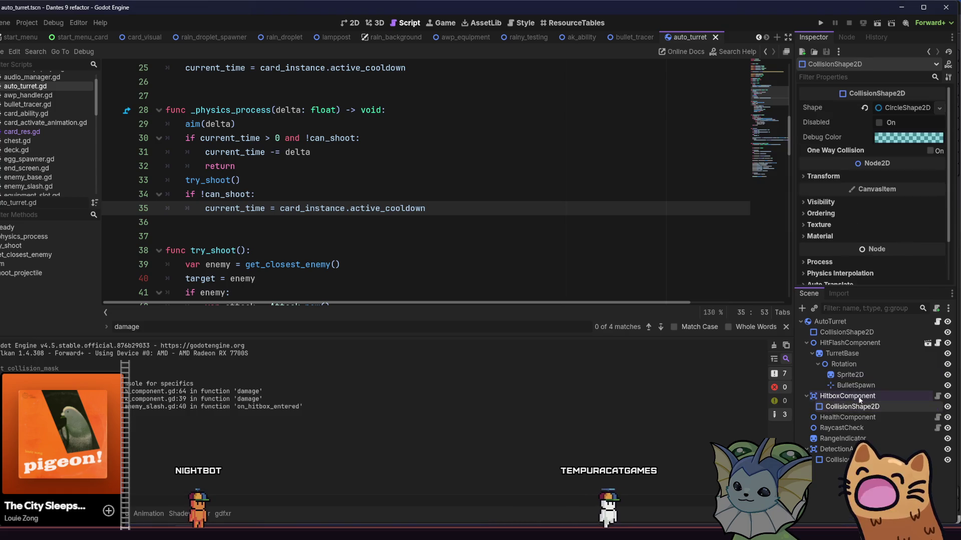
pyautogui.click(860, 398)
# Step: Check the hitbox's layer 4 mask, then view the HealthComponent (Max Health 5) and HitFlashComponent settings
pyautogui.scroll(8, 747, 187)
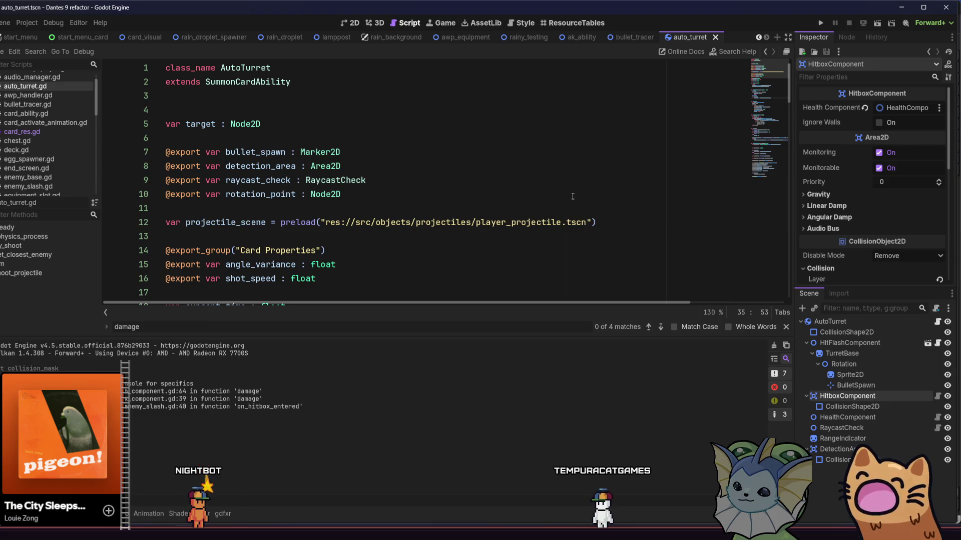
pyautogui.scroll(-5, 573, 197)
pyautogui.scroll(-5, 570, 205)
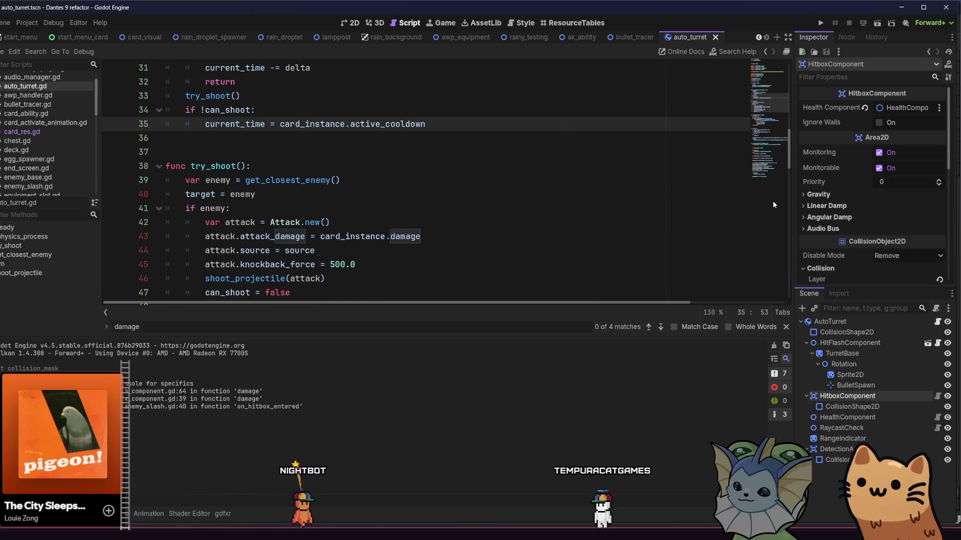
pyautogui.scroll(7, 773, 200)
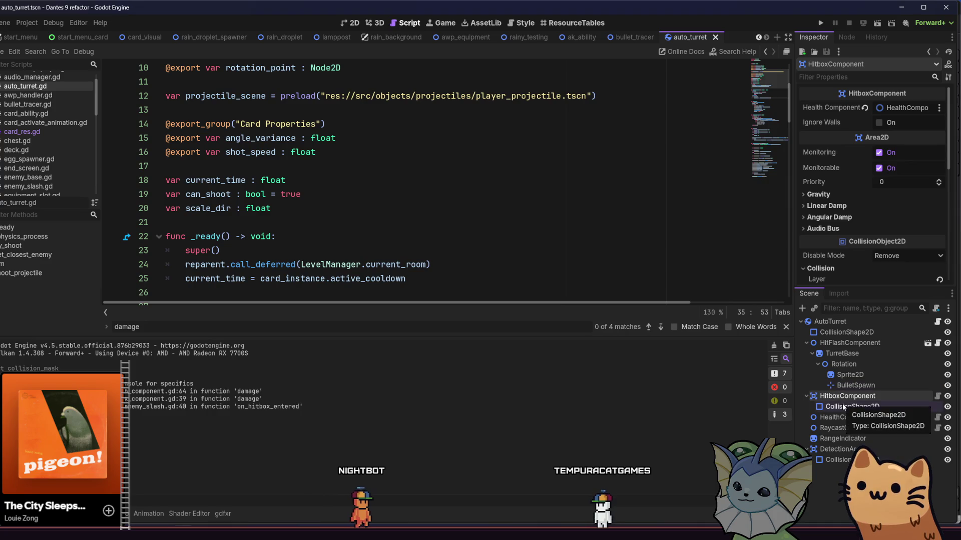
pyautogui.scroll(-4, 853, 232)
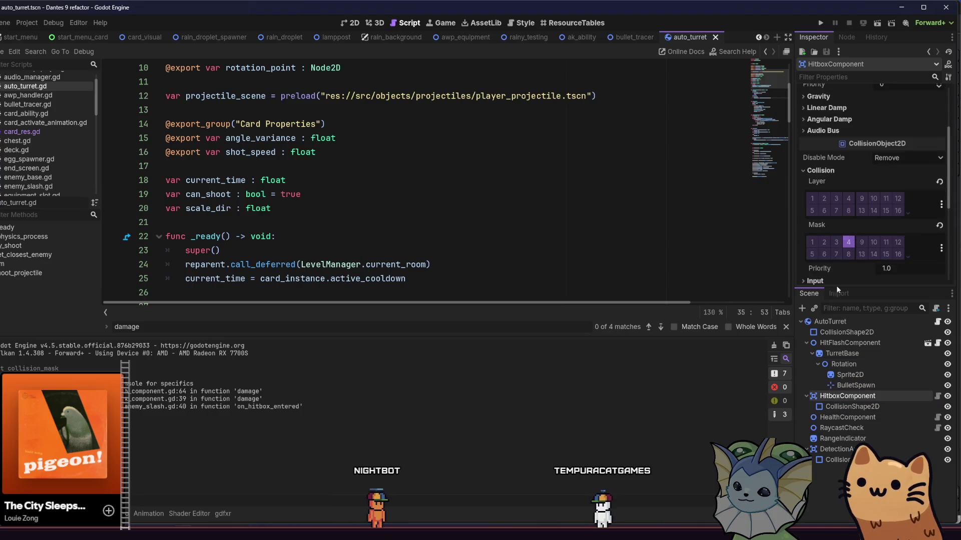
pyautogui.click(846, 417)
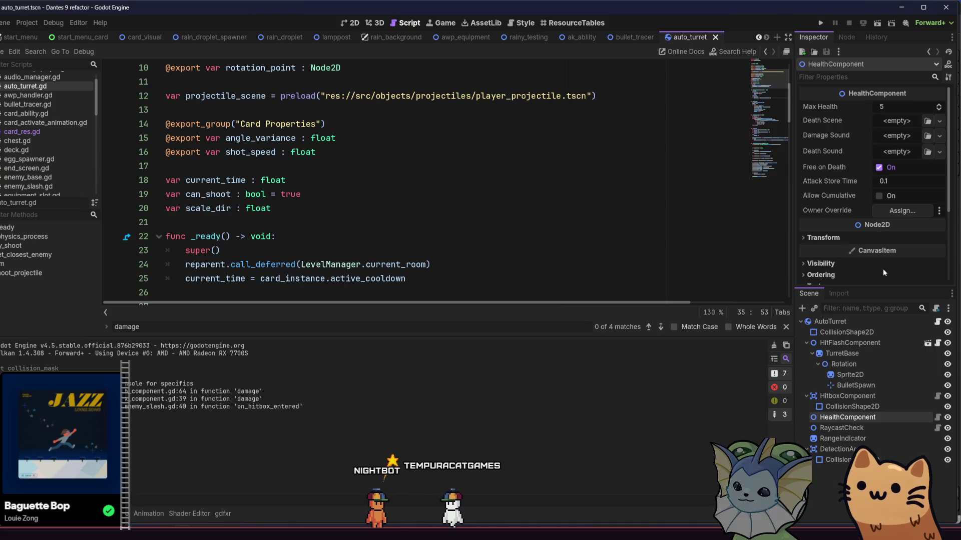
pyautogui.click(873, 343)
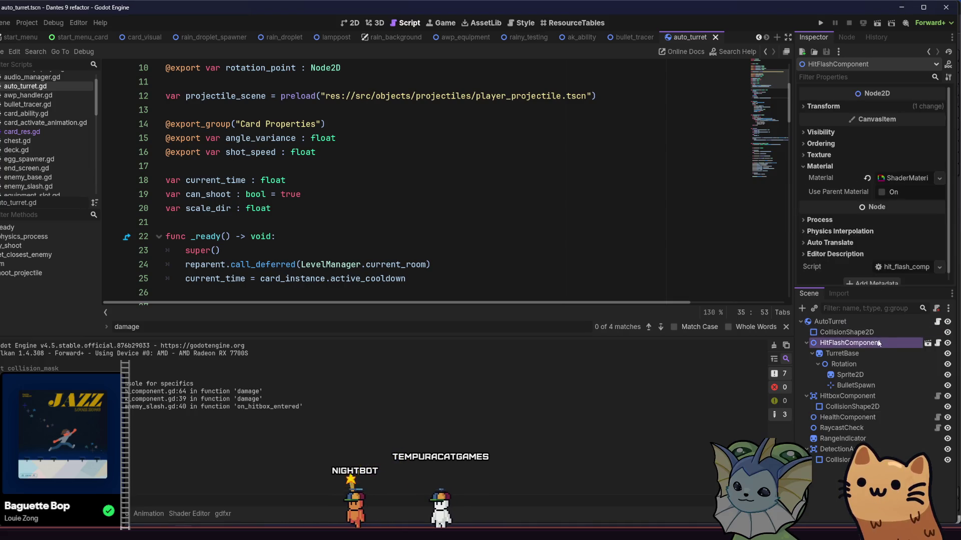
# Step: Route the HitboxComponent's attacked signal to HitFlashComponent with flash as the receiver method
pyautogui.click(845, 37)
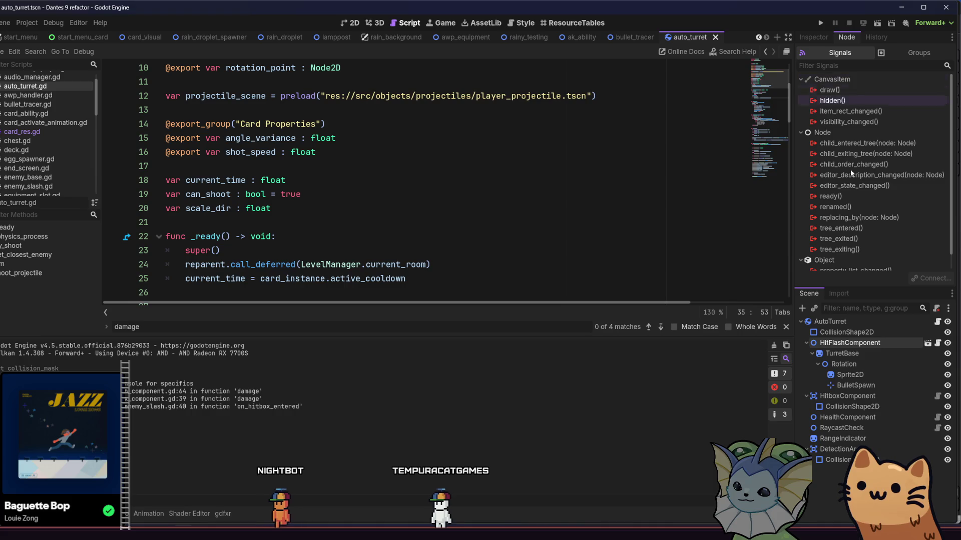
pyautogui.click(866, 396)
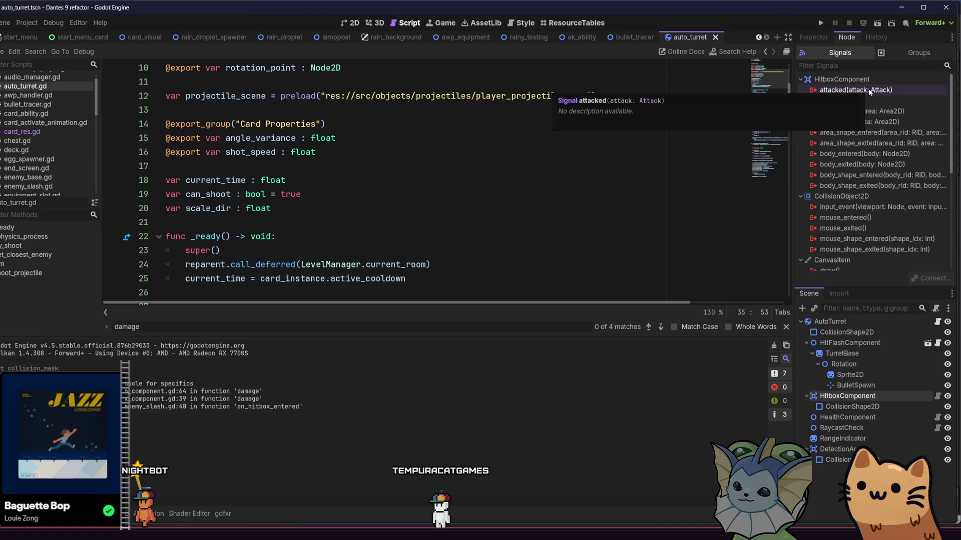
pyautogui.doubleClick(869, 90)
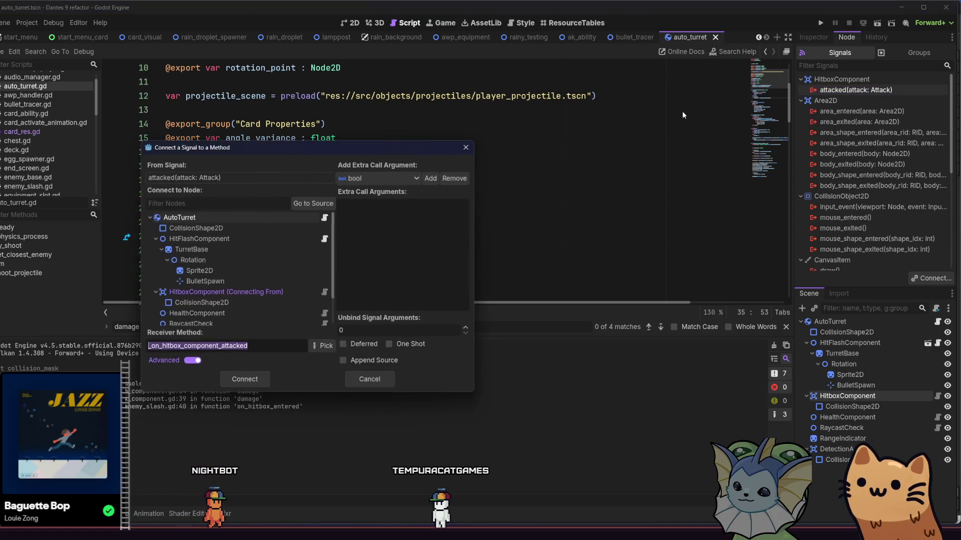
pyautogui.click(253, 239)
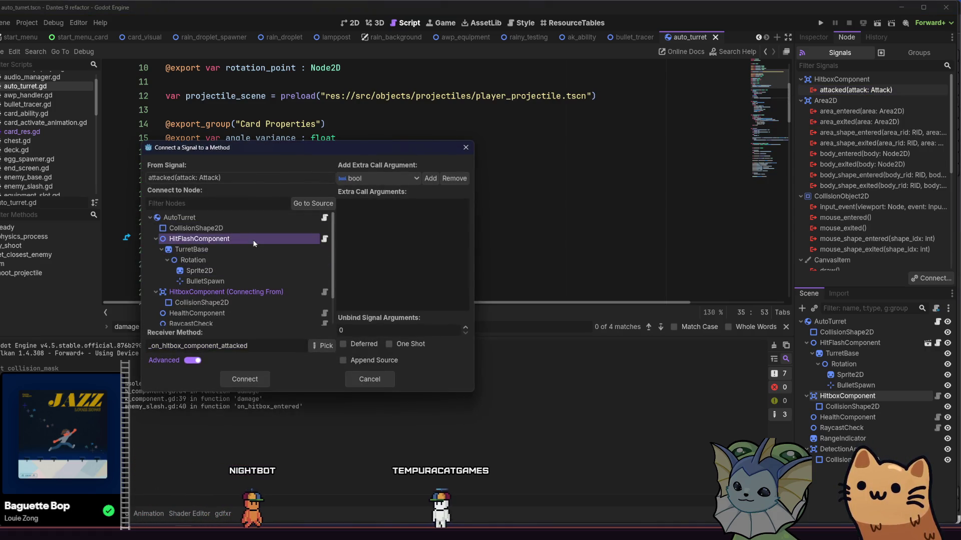
pyautogui.click(322, 346)
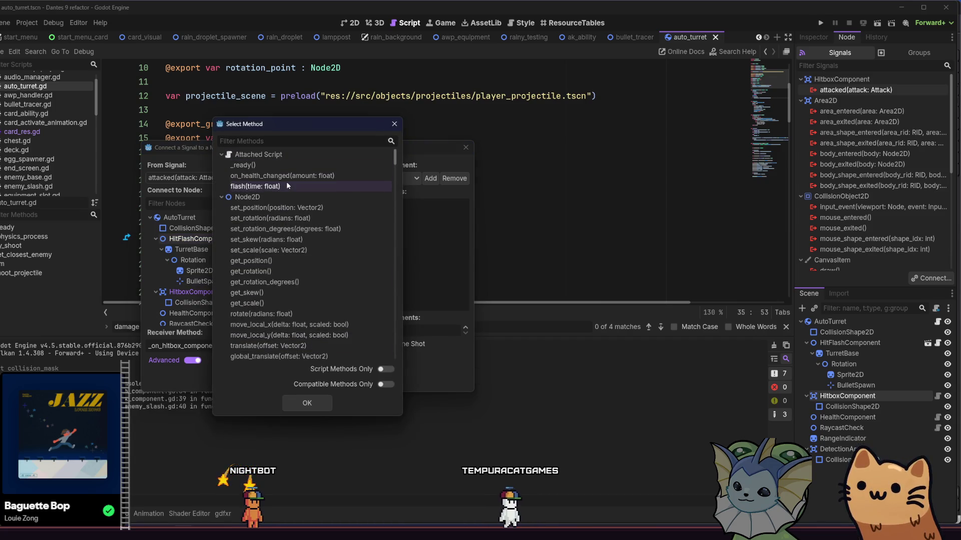
pyautogui.click(288, 185)
pyautogui.click(303, 402)
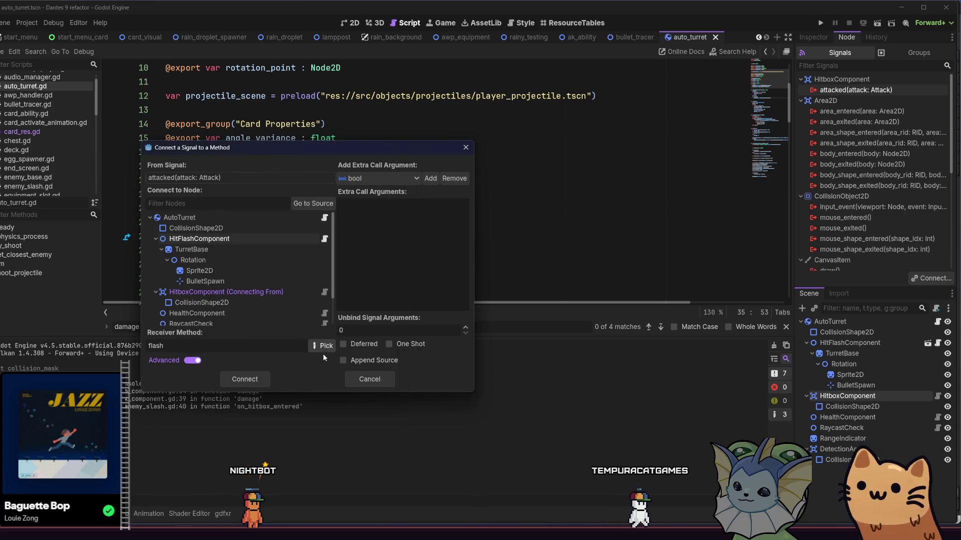
# Step: Unbind one signal argument, create the connection, and save the scene
pyautogui.click(465, 328)
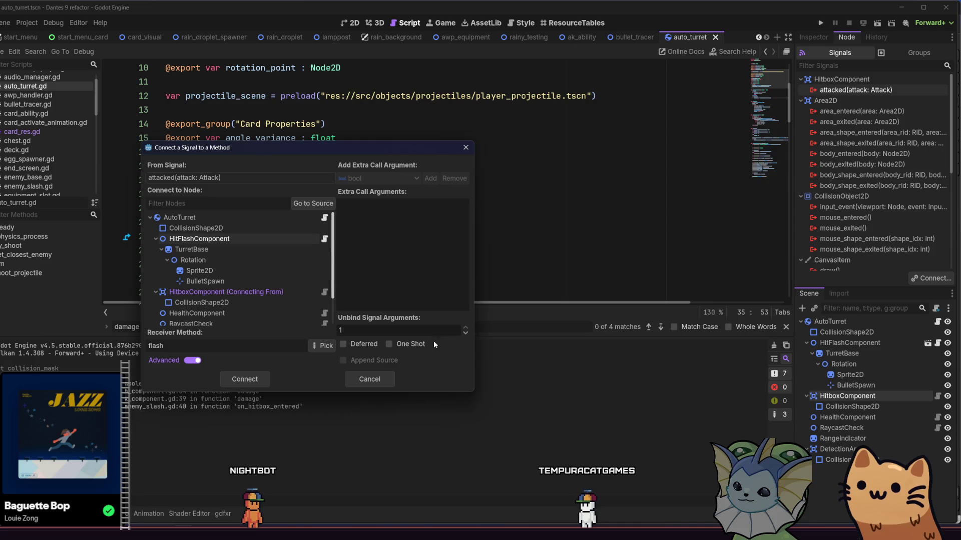
pyautogui.click(256, 383)
pyautogui.click(359, 251)
pyautogui.hotkey('ctrl', 's')
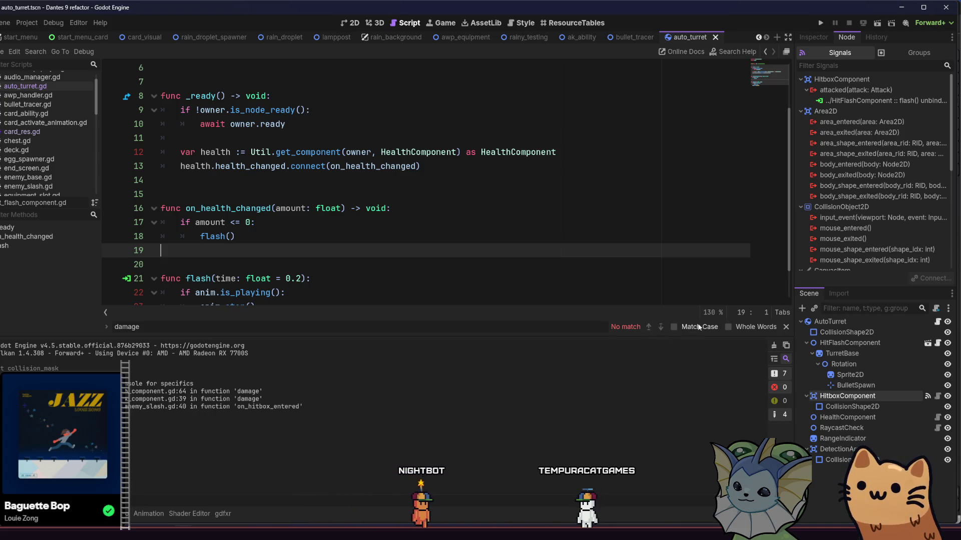
# Step: Return to the flash() call on line 18 in the script and save again
pyautogui.click(785, 327)
pyautogui.press('Up')
pyautogui.hotkey('ctrl', 's')
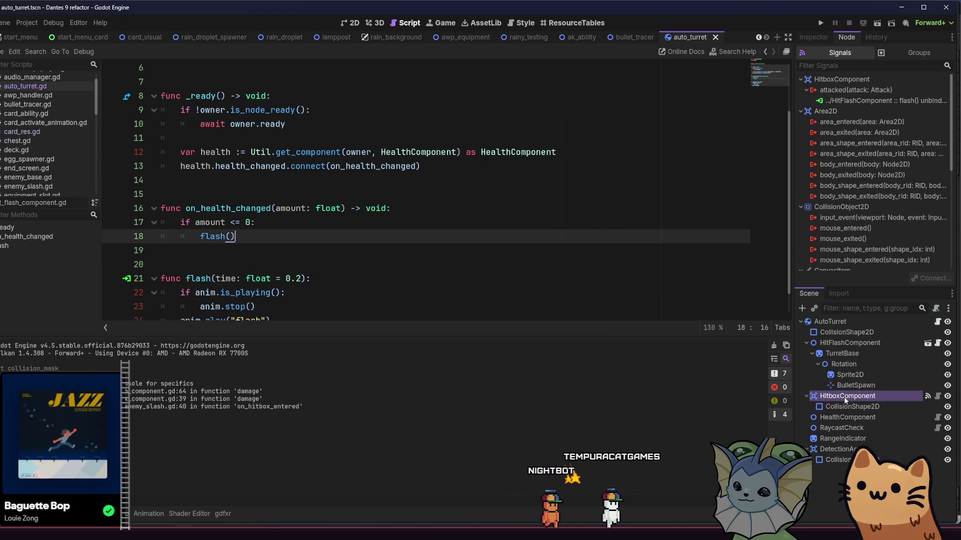
pyautogui.hotkey('alt', 'f')
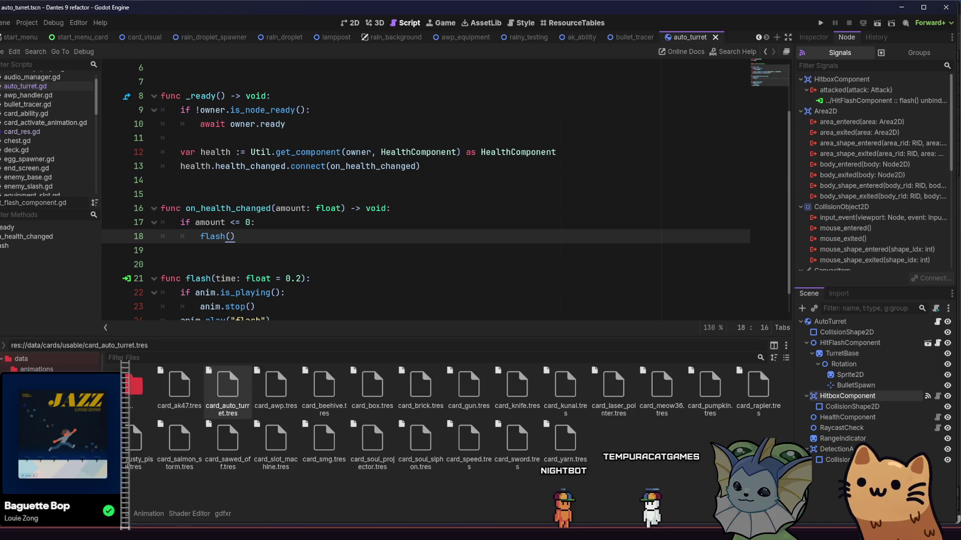
# Step: Browse the FileSystem dock down to the project's sounds folder
pyautogui.scroll(-5, 50, 363)
pyautogui.scroll(-5, 50, 362)
pyautogui.scroll(-3, 50, 363)
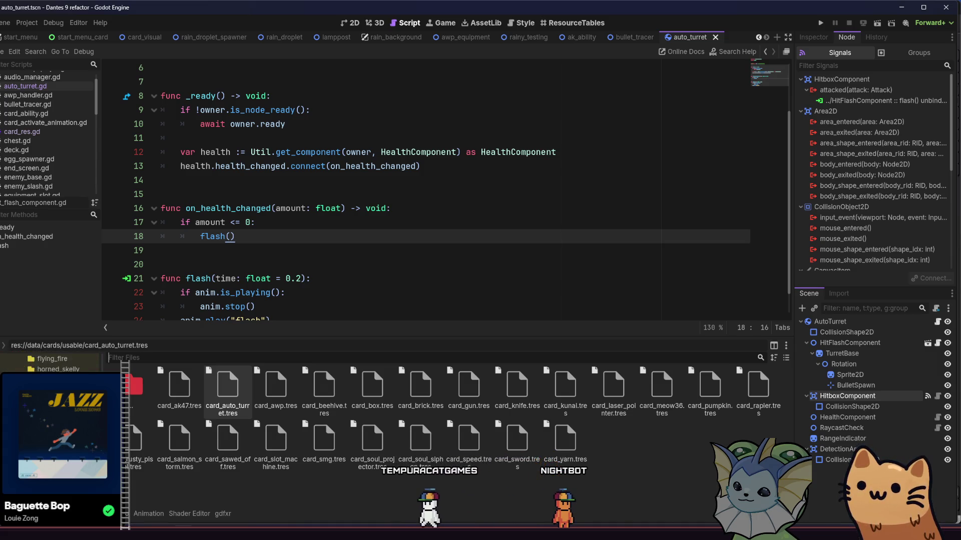
pyautogui.scroll(-3, 50, 363)
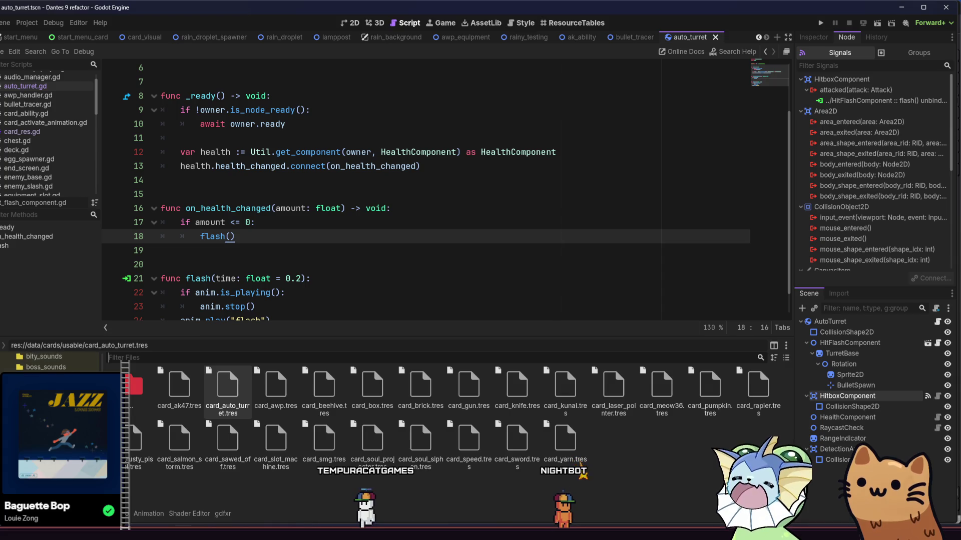
pyautogui.click(50, 395)
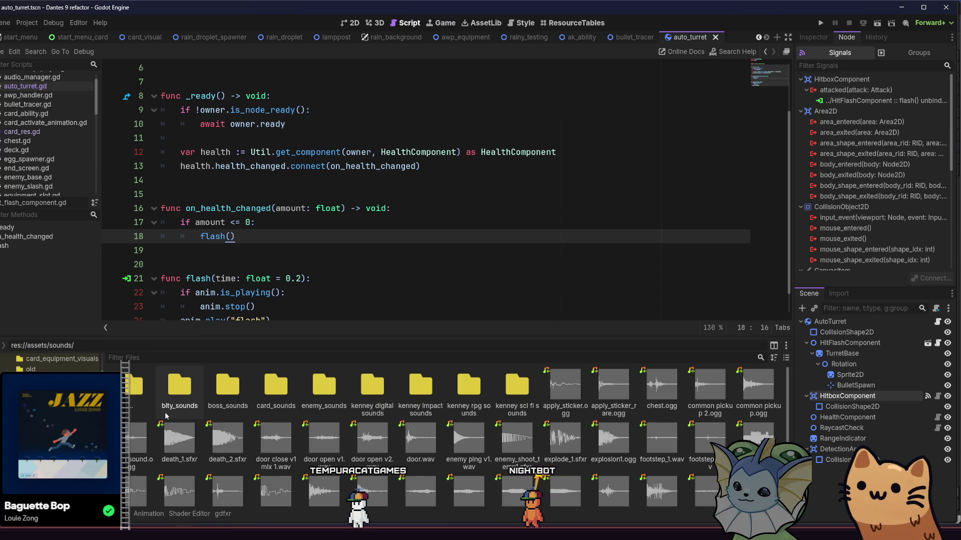
pyautogui.moveTo(473, 450)
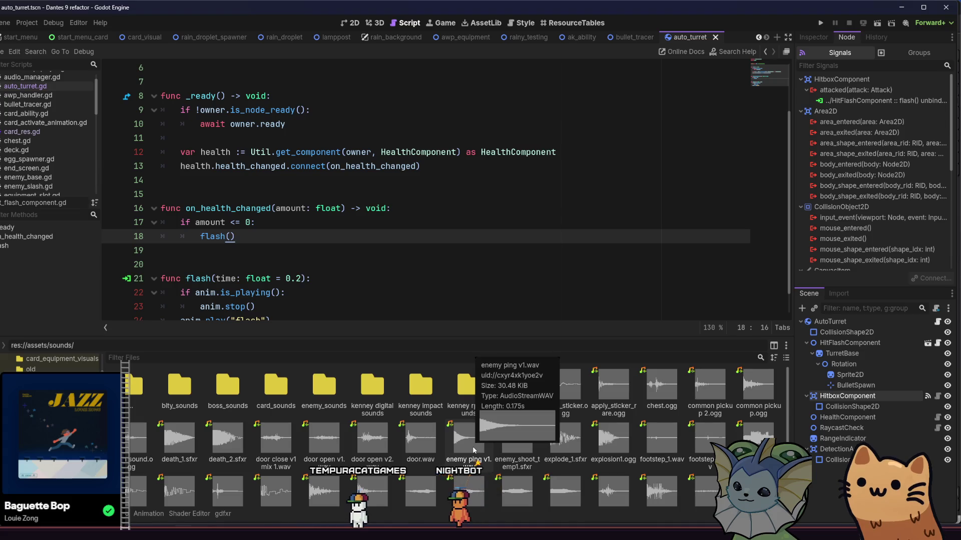
pyautogui.scroll(-2, 500, 448)
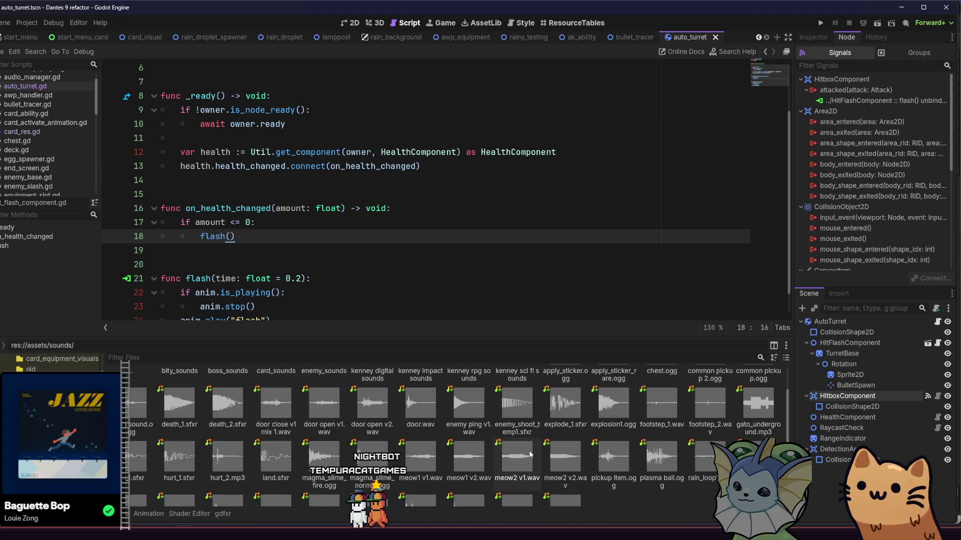
pyautogui.scroll(-1, 283, 434)
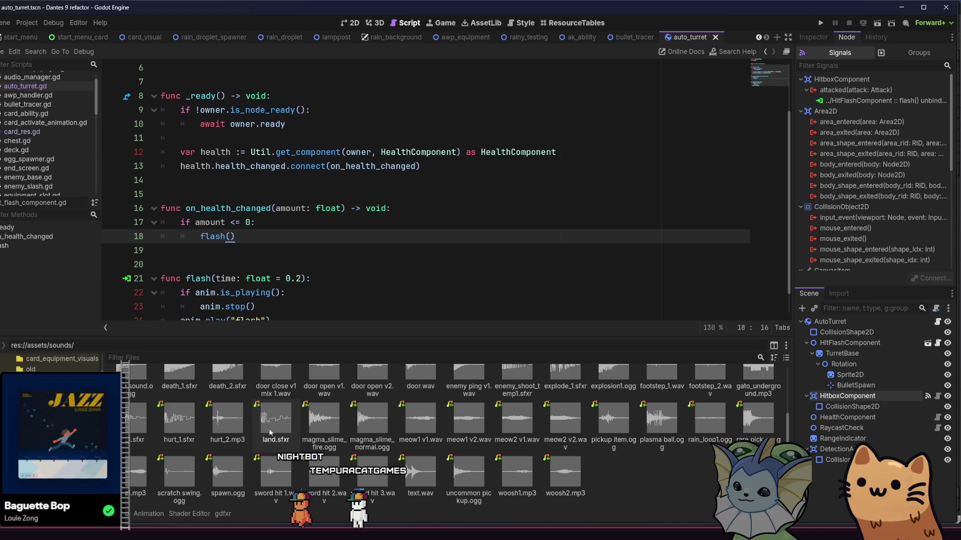
# Step: Compare hurt_1.sfxr and hit_1.sfxr by opening and previewing each in the sound editor
pyautogui.doubleClick(171, 418)
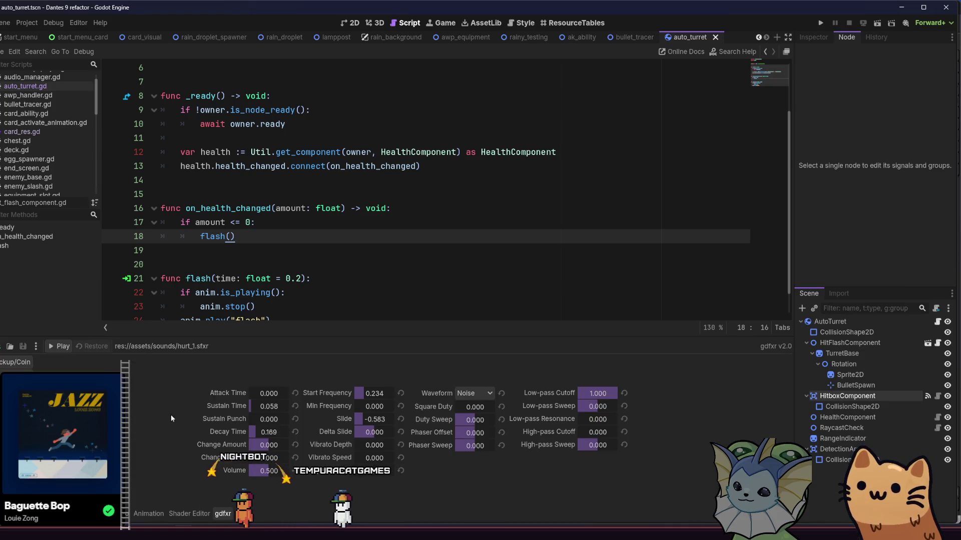
pyautogui.hotkey('alt', 'f')
pyautogui.doubleClick(164, 425)
pyautogui.click(50, 346)
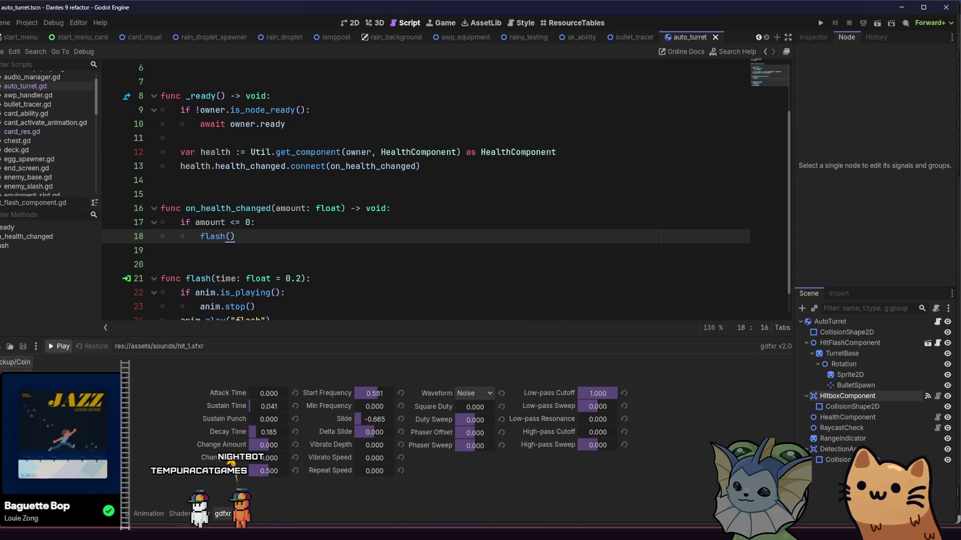
pyautogui.hotkey('alt', 'f')
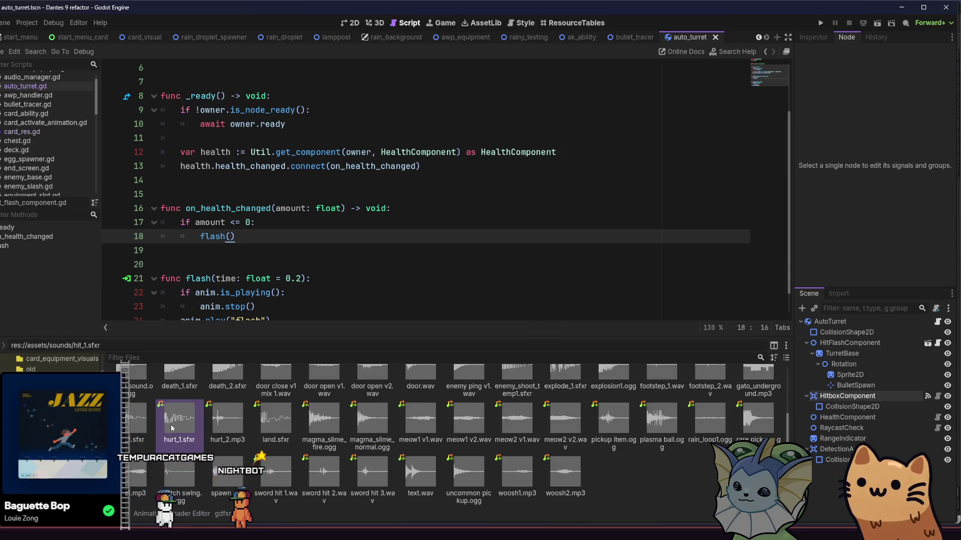
pyautogui.doubleClick(178, 421)
pyautogui.hotkey('alt', 'f')
pyautogui.doubleClick(138, 429)
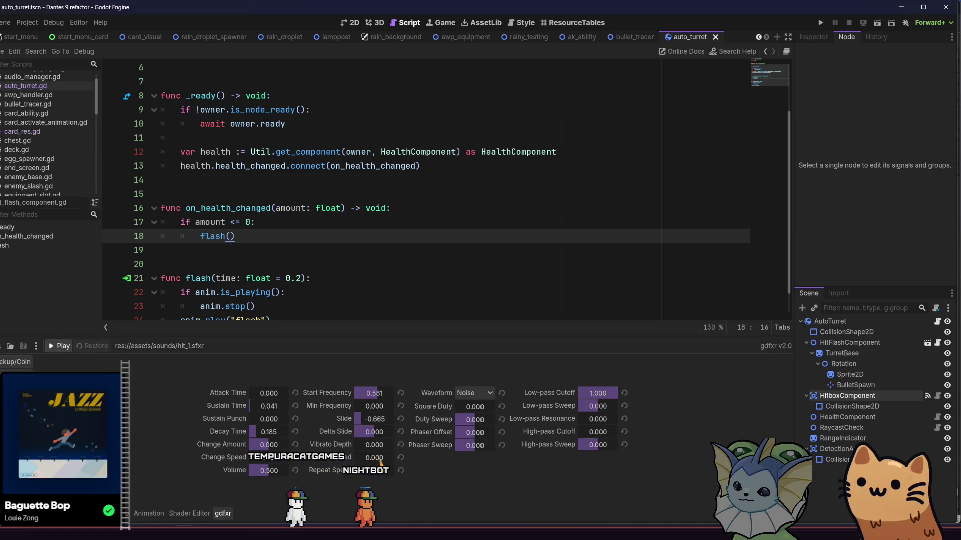
pyautogui.hotkey('alt', 'f')
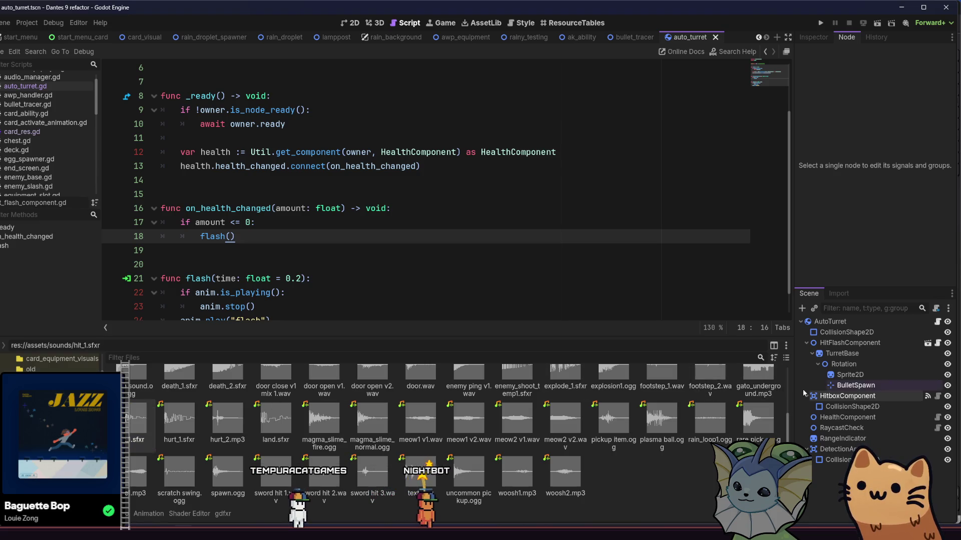
# Step: Select HealthComponent and drag hit_1.sfxr onto its Damage Sound field
pyautogui.click(847, 396)
pyautogui.click(829, 417)
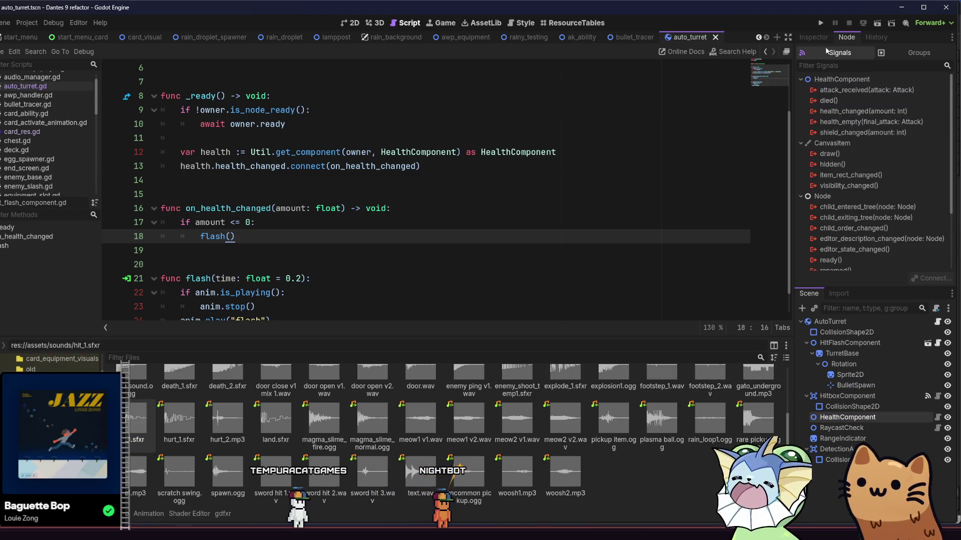
pyautogui.click(813, 37)
pyautogui.moveTo(136, 422); pyautogui.dragTo(903, 179)
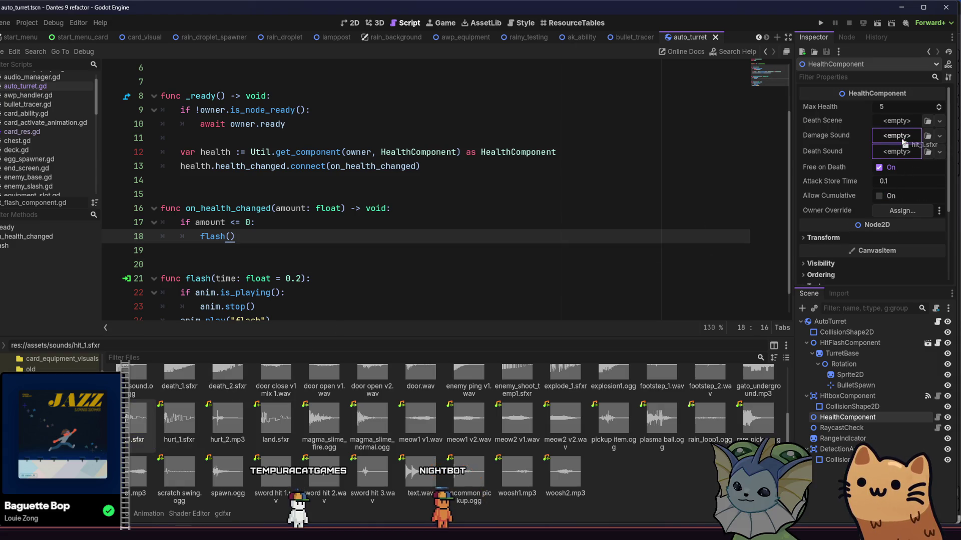
pyautogui.moveTo(903, 142); pyautogui.dragTo(902, 140)
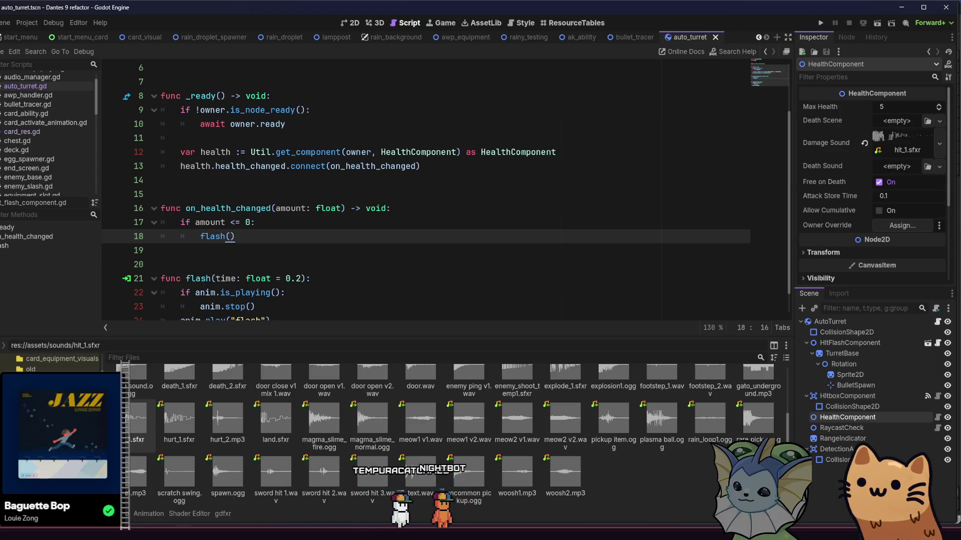
pyautogui.scroll(3, 450, 441)
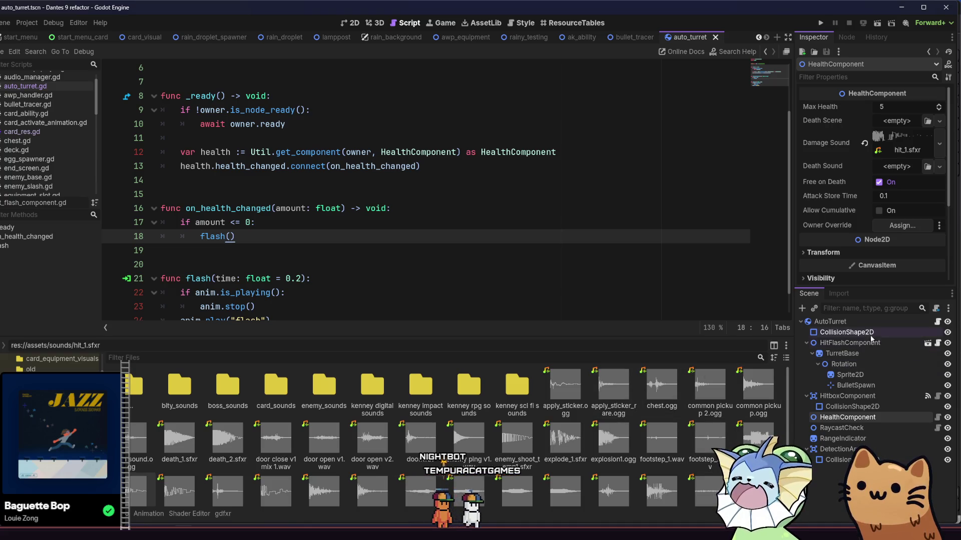
pyautogui.click(937, 322)
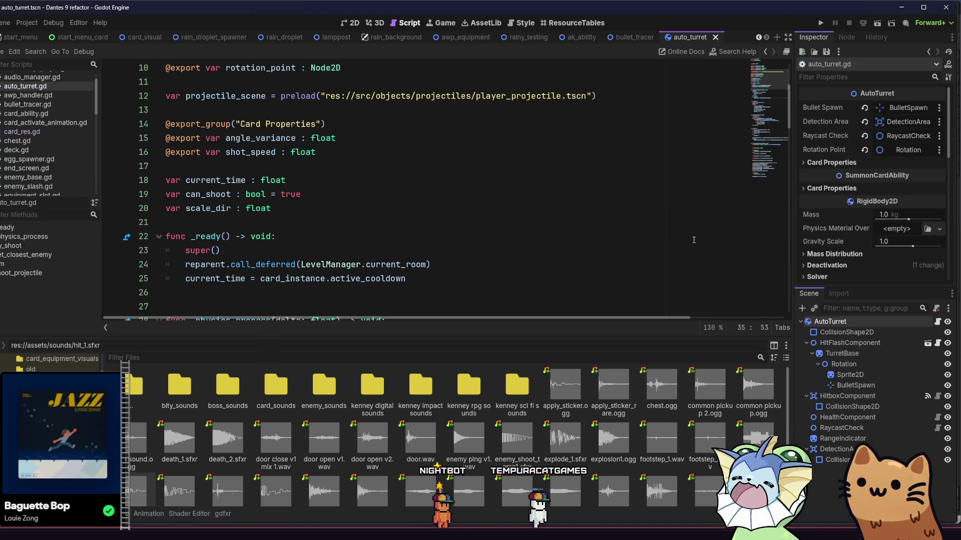
# Step: Insert a blank line 76 at the start of shoot_projectile in auto_turret.gd
pyautogui.scroll(-10, 486, 223)
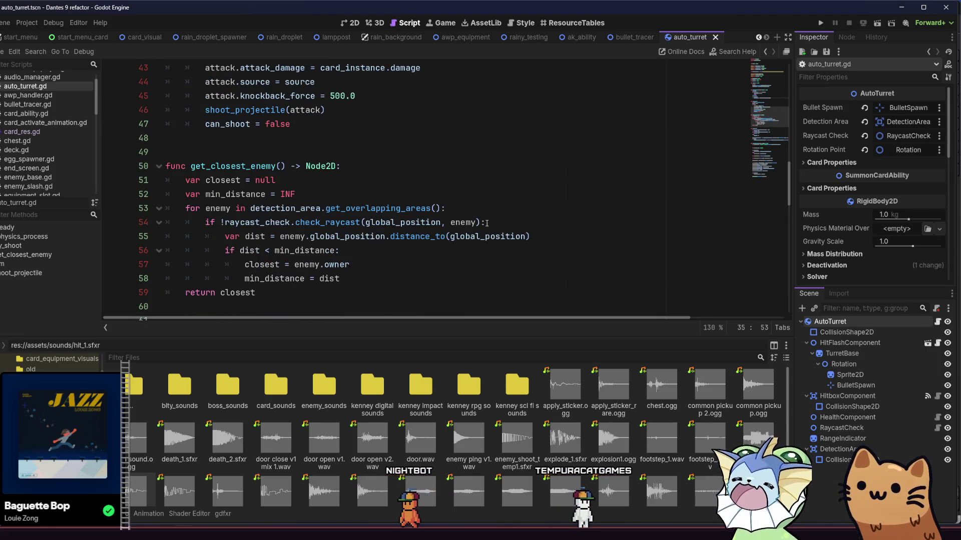
pyautogui.scroll(2, 487, 223)
pyautogui.scroll(-5, 382, 206)
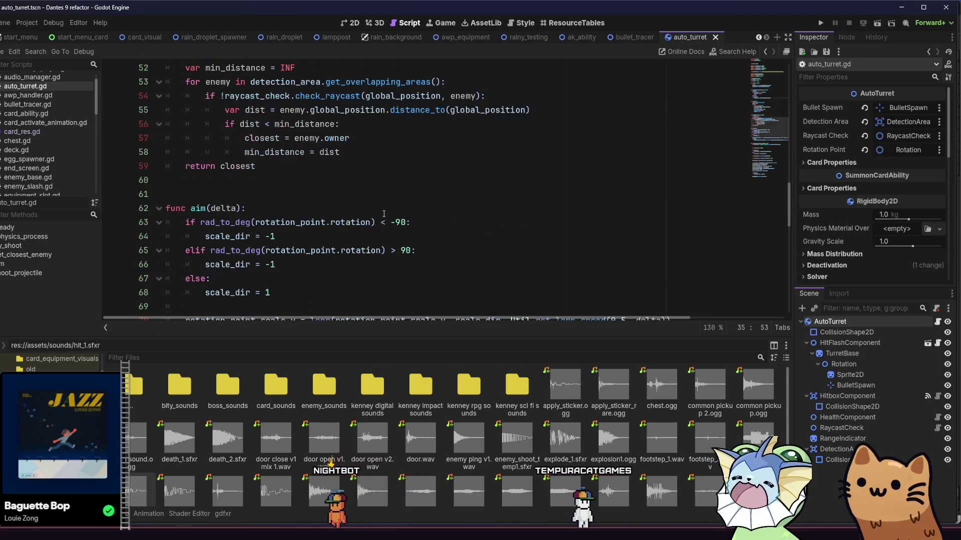
pyautogui.scroll(-3, 384, 216)
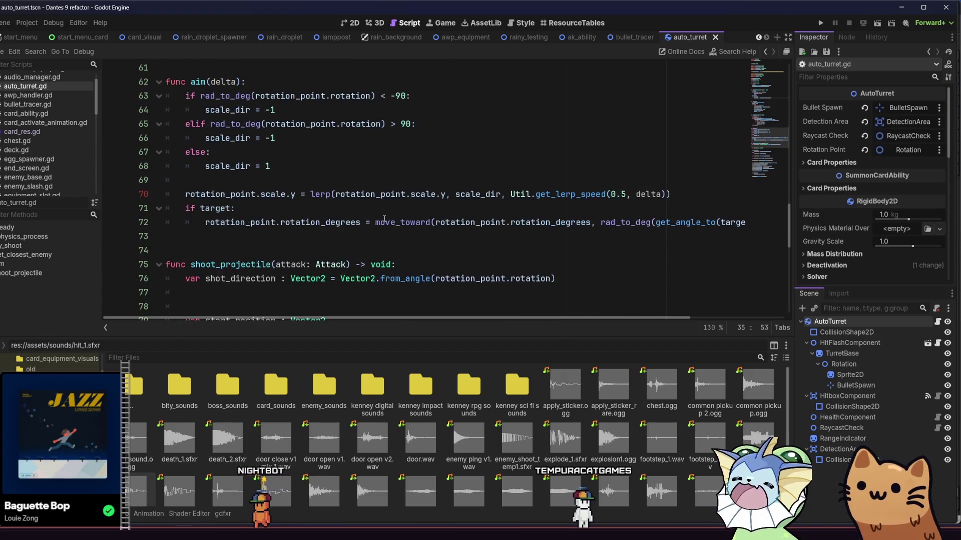
pyautogui.click(433, 270)
pyautogui.press('Return')
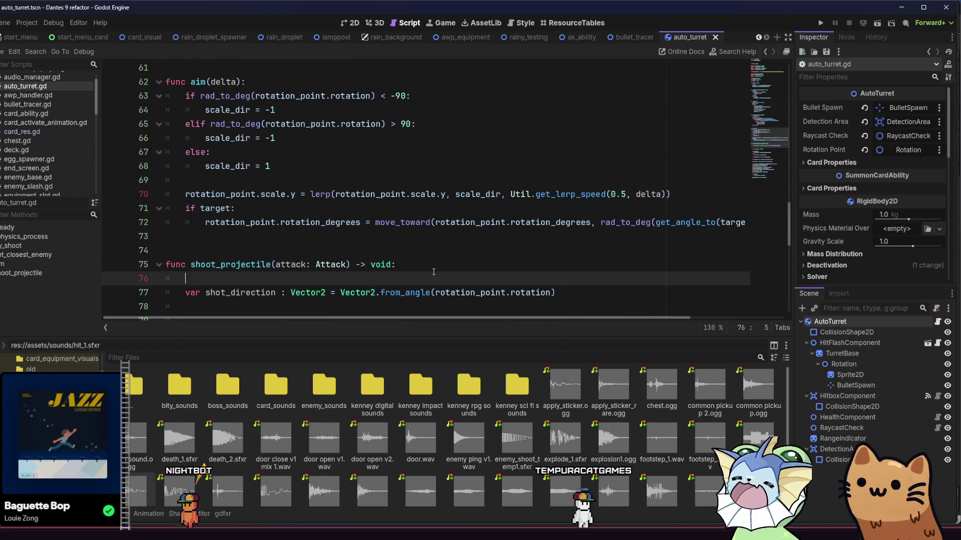
pyautogui.press('BackSpace')
pyautogui.press('BackSpace')
pyautogui.press('BackSpace')
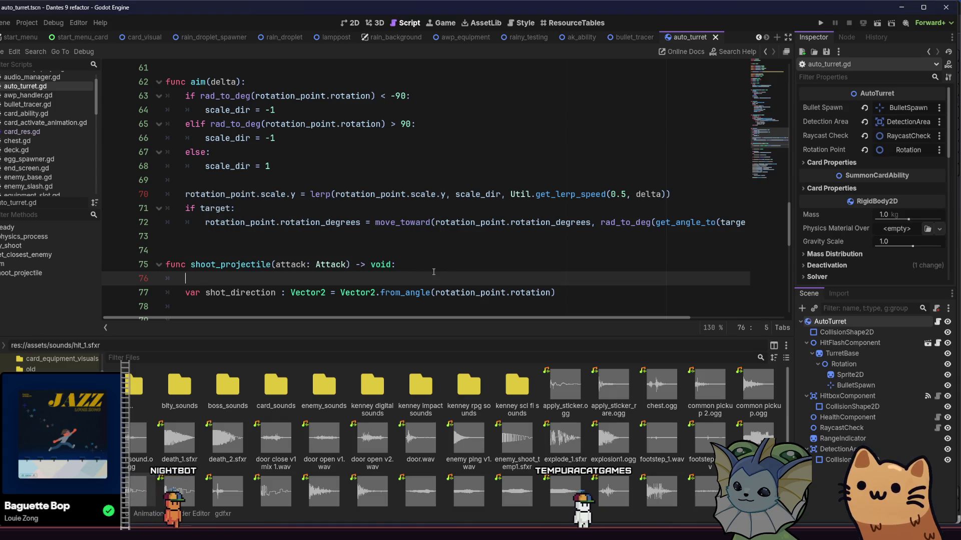
pyautogui.press('BackSpace')
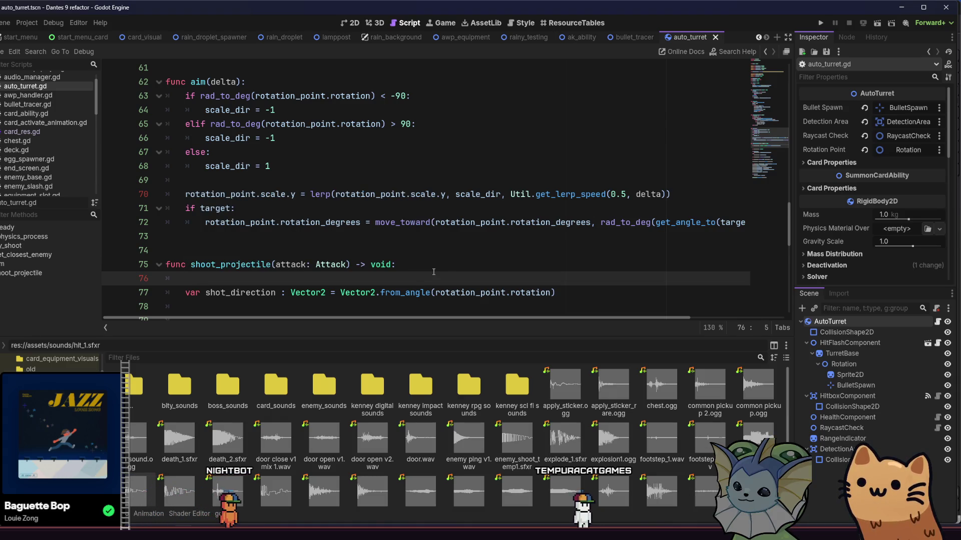
pyautogui.press('Return')
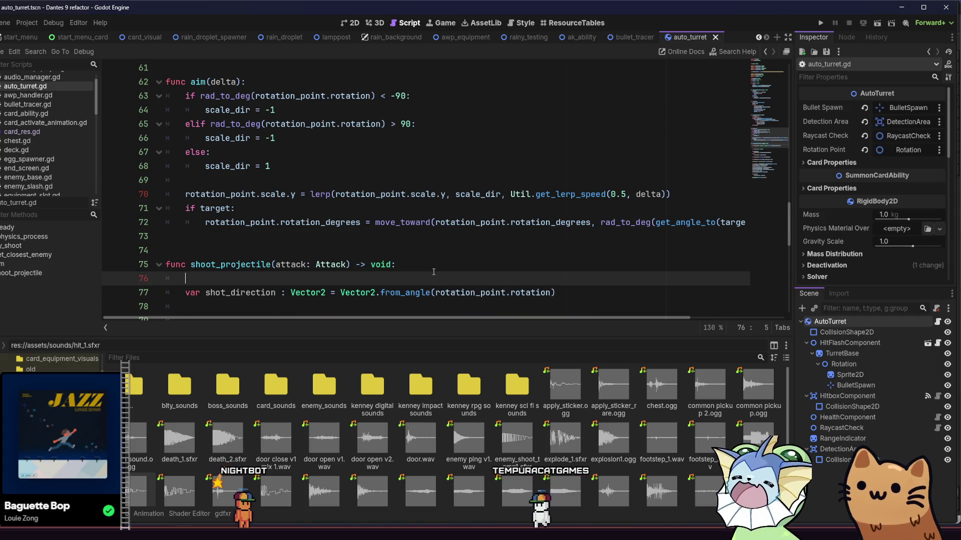
pyautogui.press('Up')
# Step: Write AudioManager.play_sound_random_pitch_spatial(shoot_sound, global_position, 0.1, 0.7) on line 76
pyautogui.write('ioManager.pla')
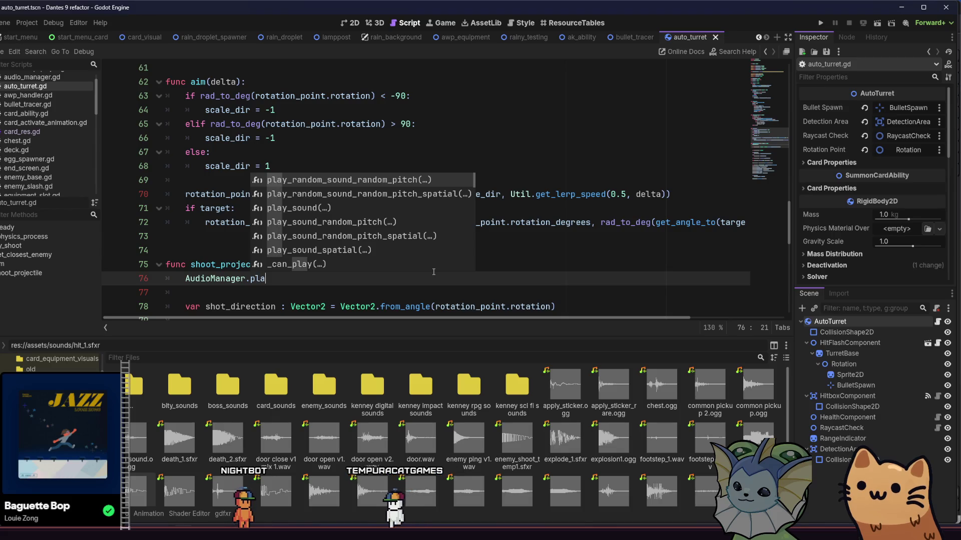
pyautogui.press('Down')
pyautogui.press('Down')
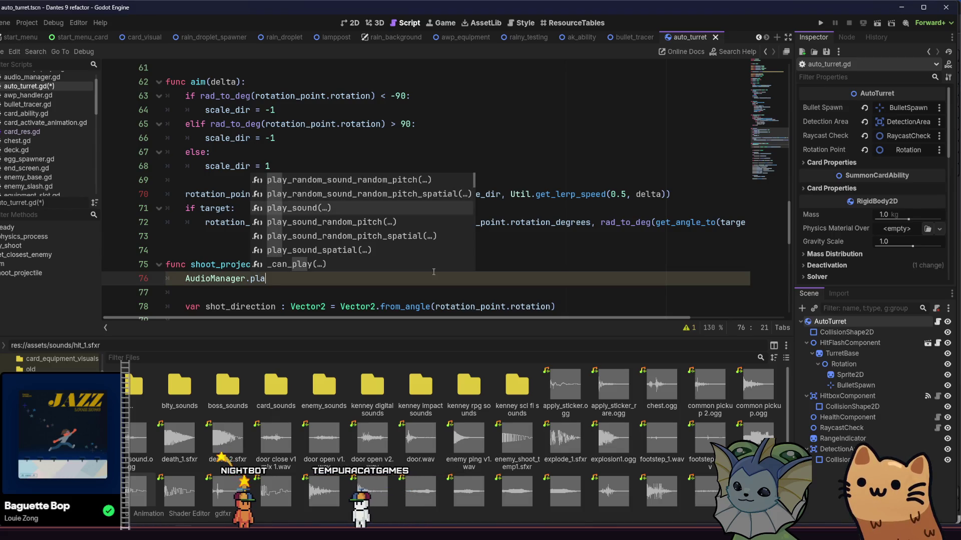
pyautogui.press('Up')
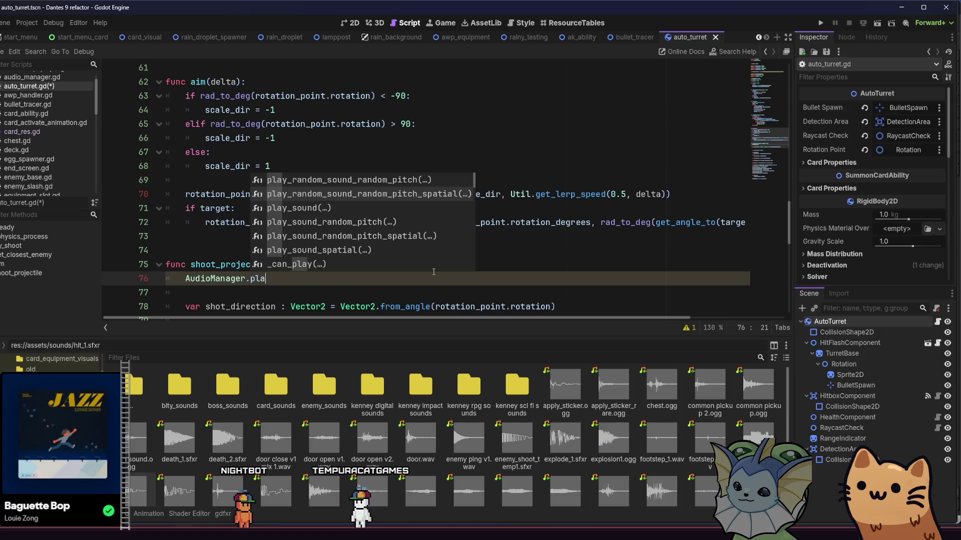
pyautogui.press('Down')
pyautogui.press('Down')
pyautogui.press('Down')
pyautogui.press('Return')
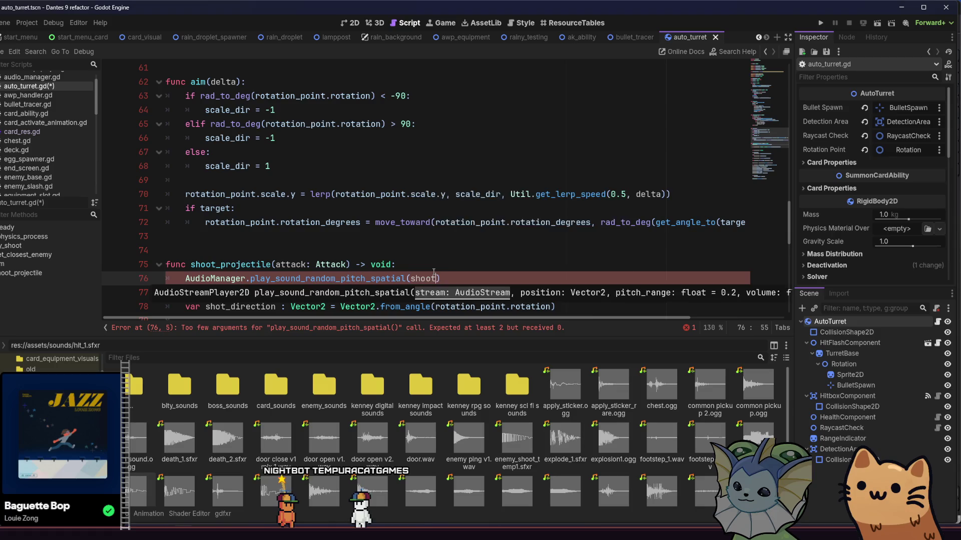
pyautogui.write('_sound, glo')
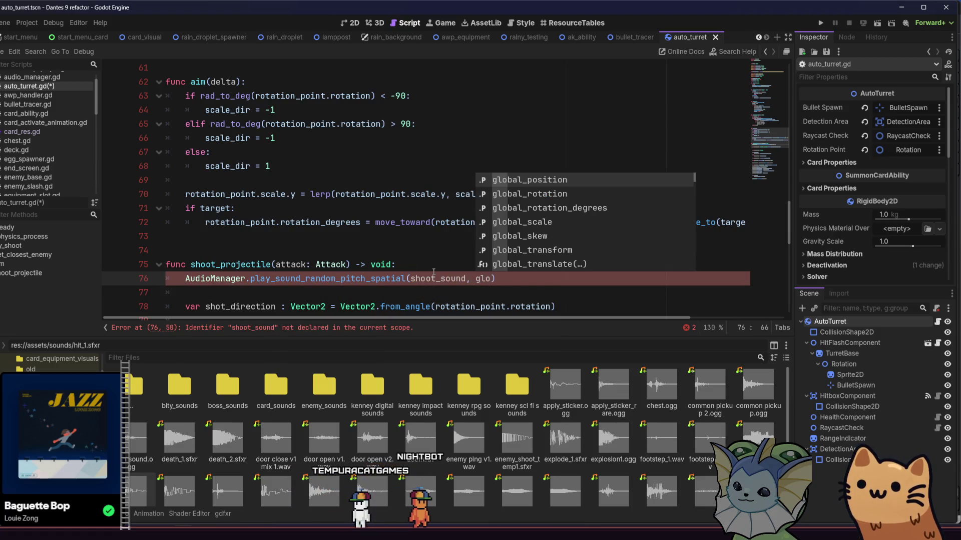
pyautogui.press('Return')
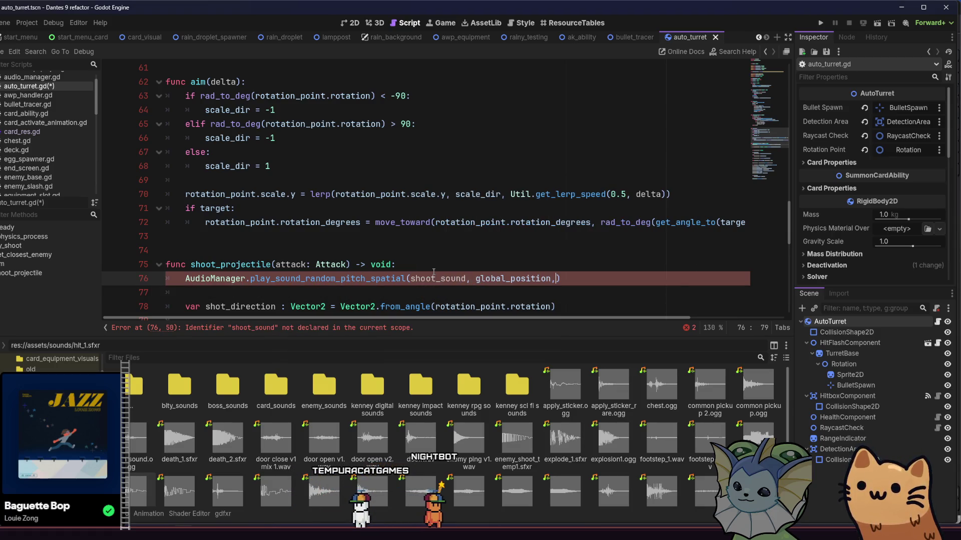
pyautogui.write(', 0.')
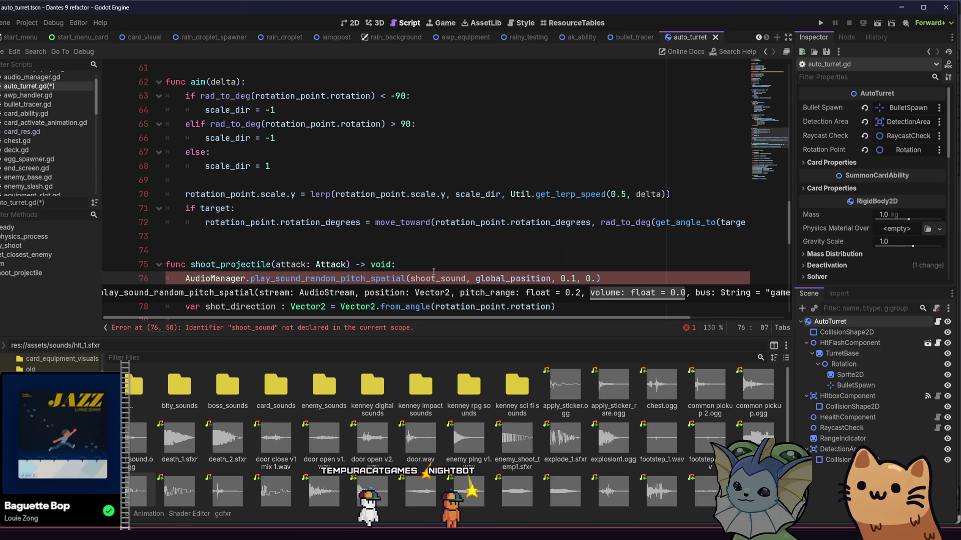
pyautogui.write('7')
pyautogui.click(630, 258)
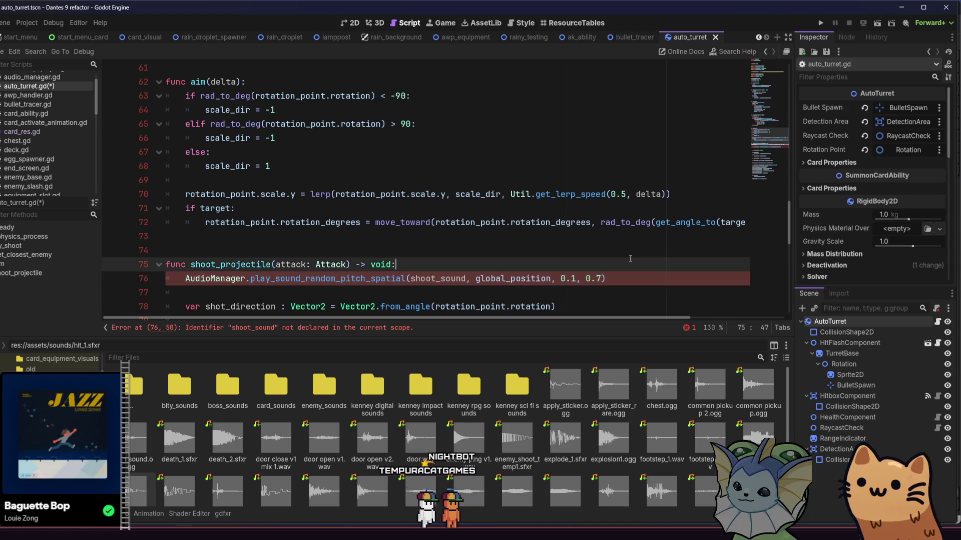
pyautogui.scroll(20, 551, 230)
pyautogui.click(458, 199)
pyautogui.press('Return')
pyautogui.write('@export var shoot_sound : Audio')
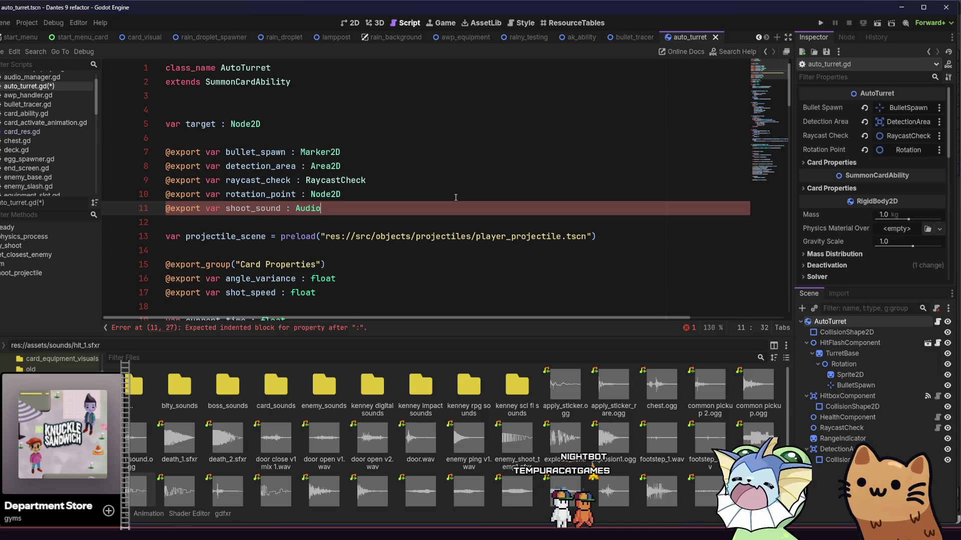
pyautogui.write('Str')
# Step: Finish exporting shoot_sound as an AudioStream and preview sounds in card_sounds, including 556 Single Isolated MP3
pyautogui.press('Return')
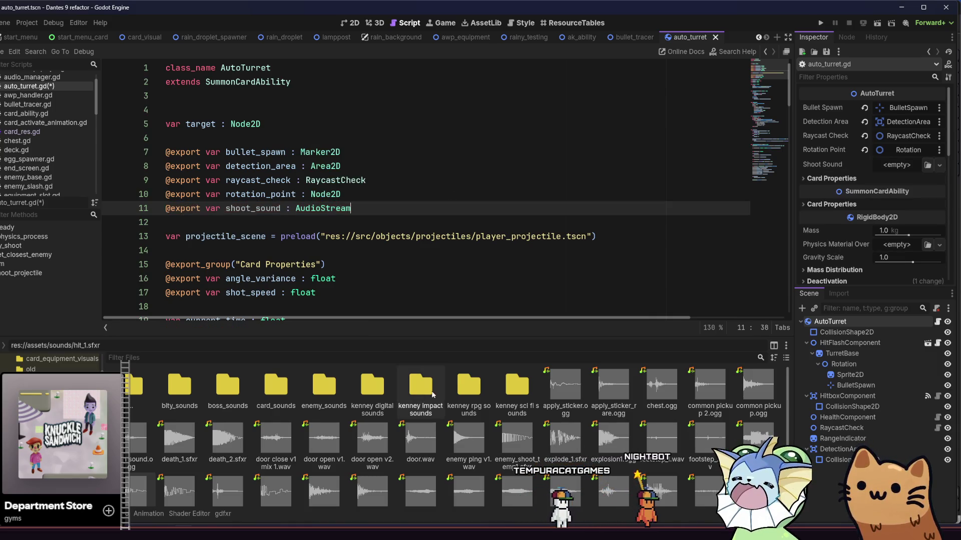
pyautogui.doubleClick(276, 387)
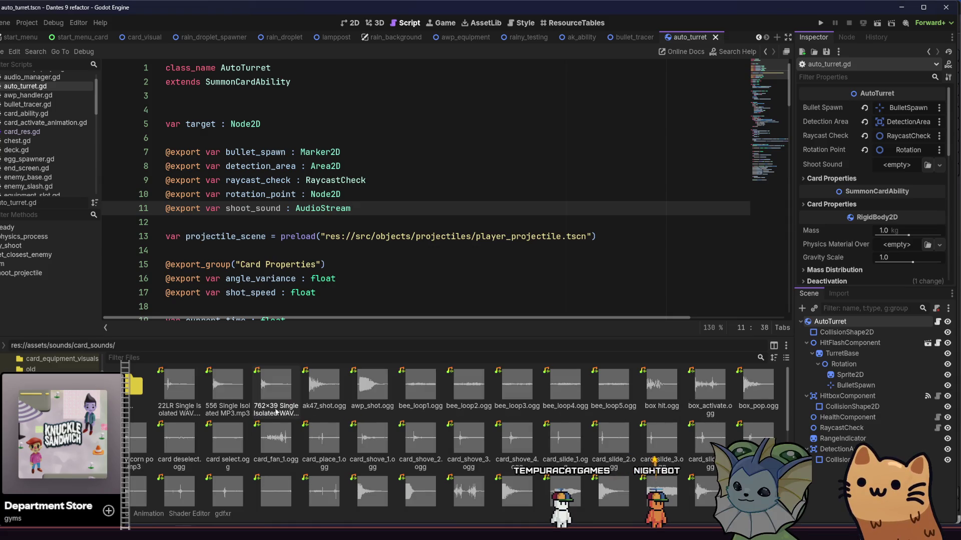
pyautogui.click(191, 396)
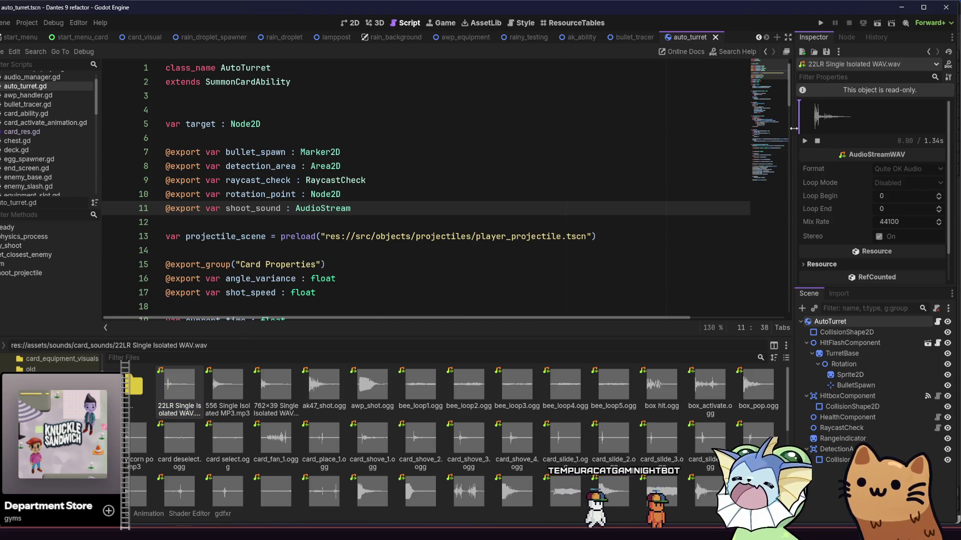
pyautogui.doubleClick(228, 388)
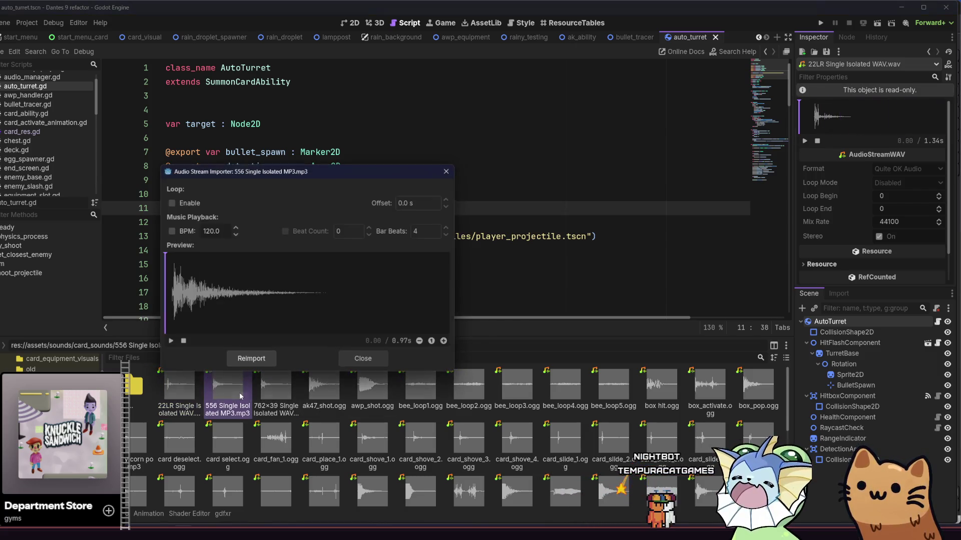
pyautogui.click(169, 340)
pyautogui.click(363, 359)
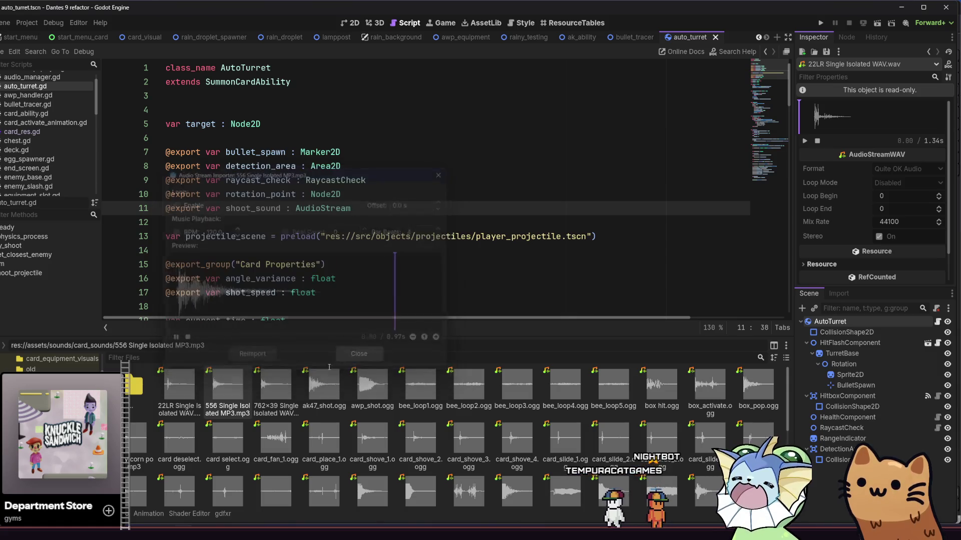
# Step: Assign 556 Single Isolated MP3.mp3 to the AutoTurret's Shoot Sound property in the Inspector
pyautogui.click(275, 388)
pyautogui.click(228, 387)
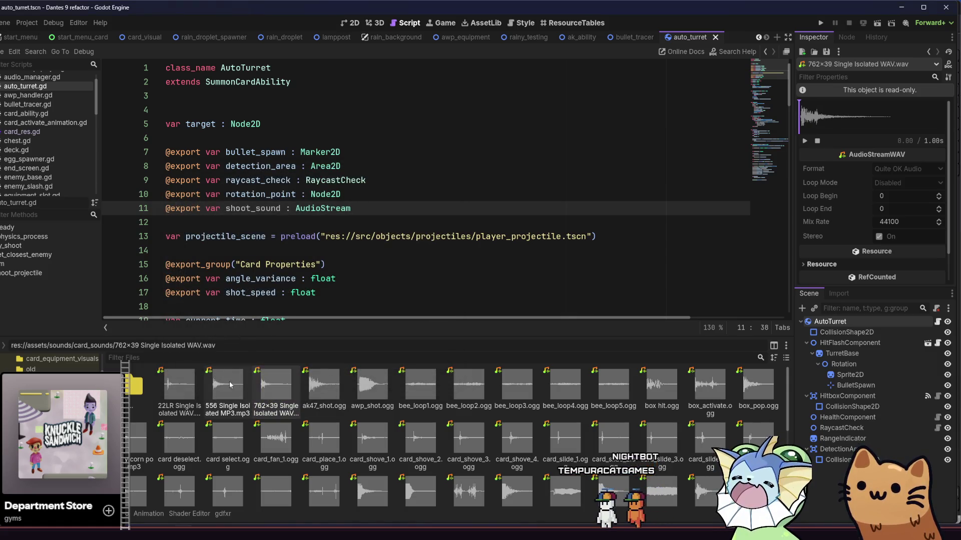
pyautogui.doubleClick(232, 380)
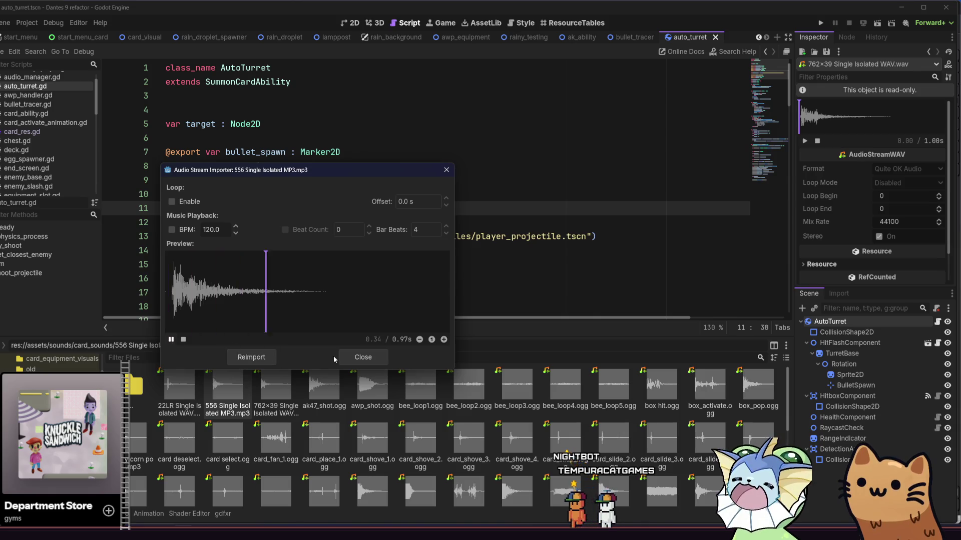
pyautogui.click(364, 358)
pyautogui.moveTo(228, 385)
pyautogui.mouseDown()
pyautogui.moveTo(561, 265)
pyautogui.moveTo(267, 346)
pyautogui.moveTo(226, 383)
pyautogui.moveTo(364, 398)
pyautogui.mouseUp()
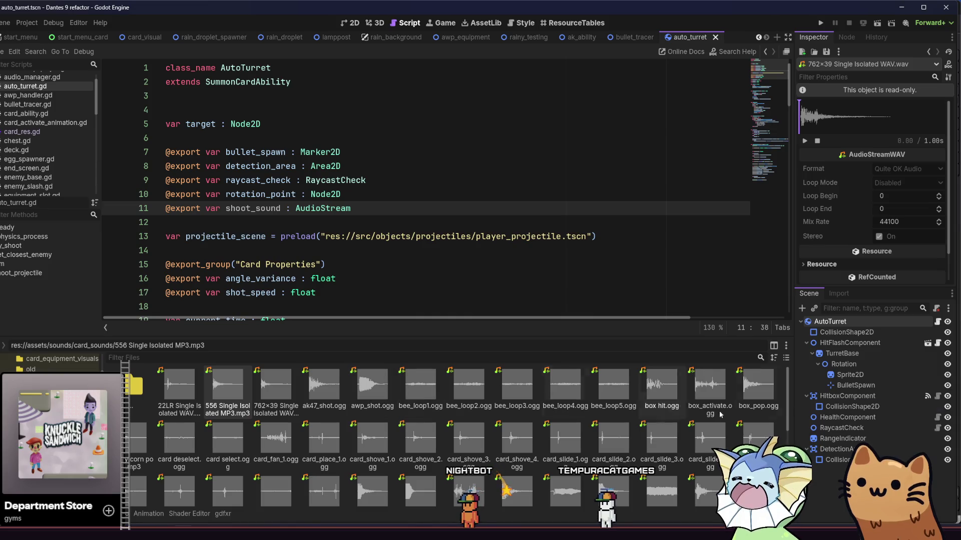
pyautogui.click(868, 399)
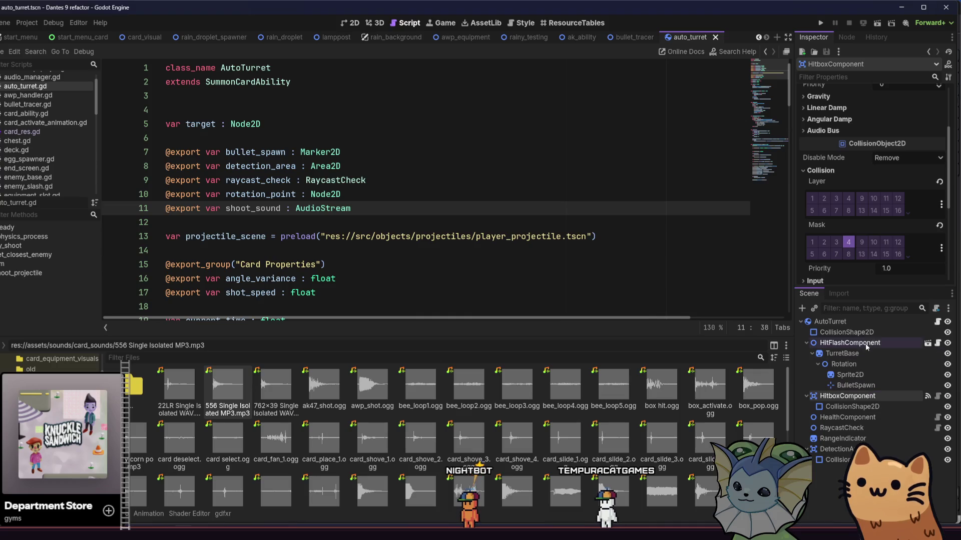
pyautogui.click(830, 321)
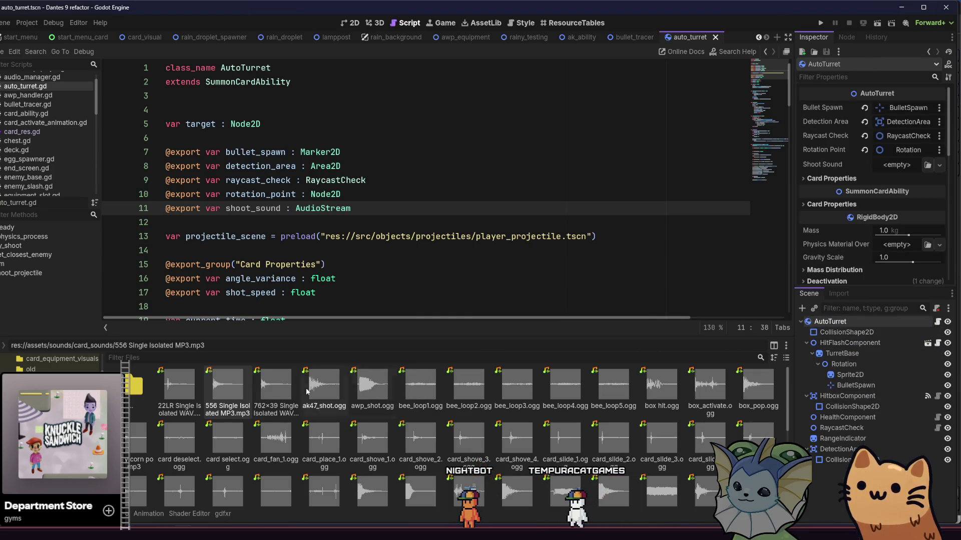
pyautogui.moveTo(228, 385); pyautogui.dragTo(898, 168)
pyautogui.scroll(-18, 437, 204)
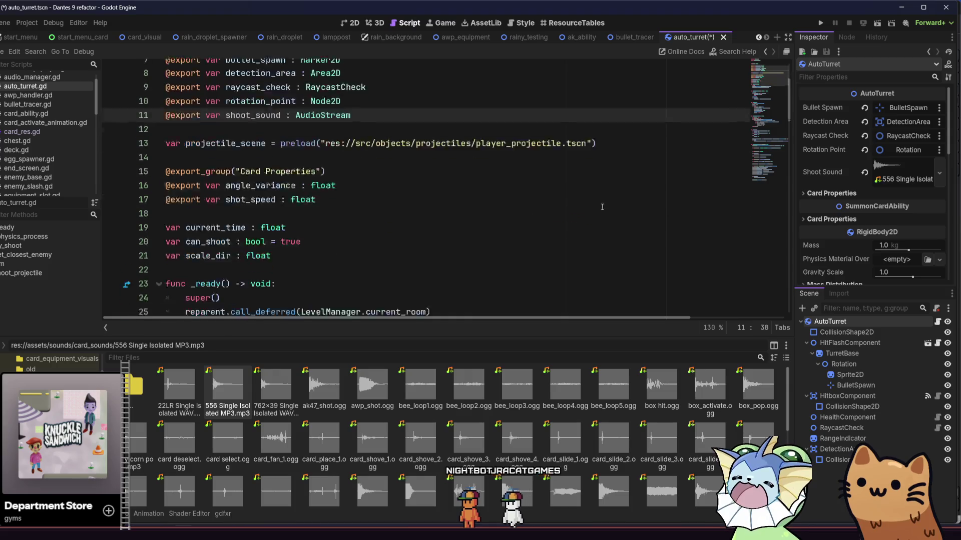
# Step: Raise the shoot sound volume on line 77 from 0.7 to 1.0, save, and run the project
pyautogui.scroll(-3, 438, 204)
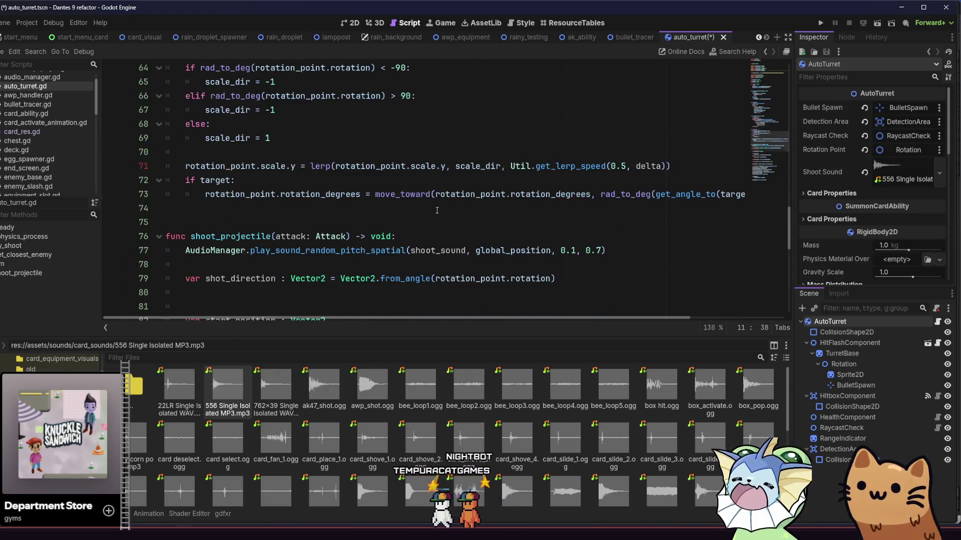
pyautogui.scroll(11, 355, 214)
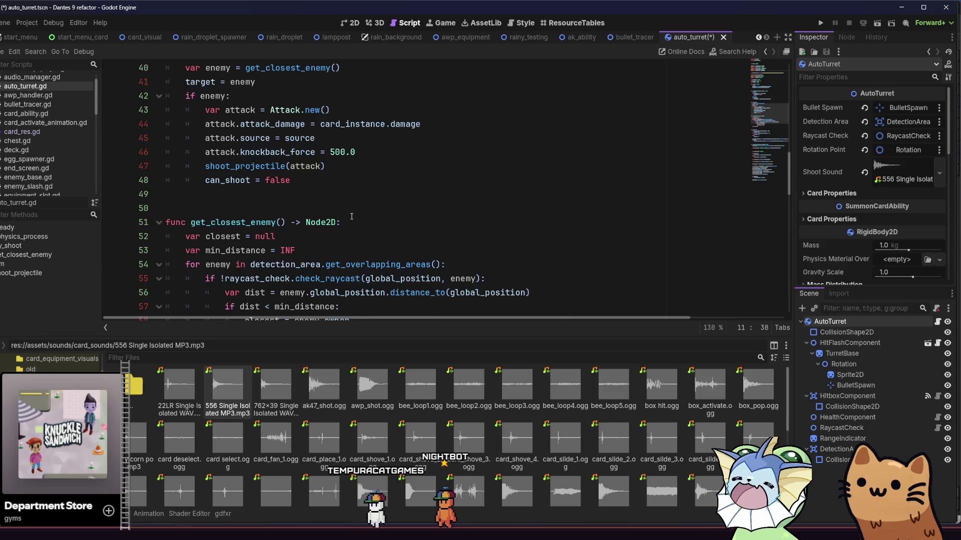
pyautogui.scroll(-10, 355, 214)
pyautogui.scroll(-2, 325, 241)
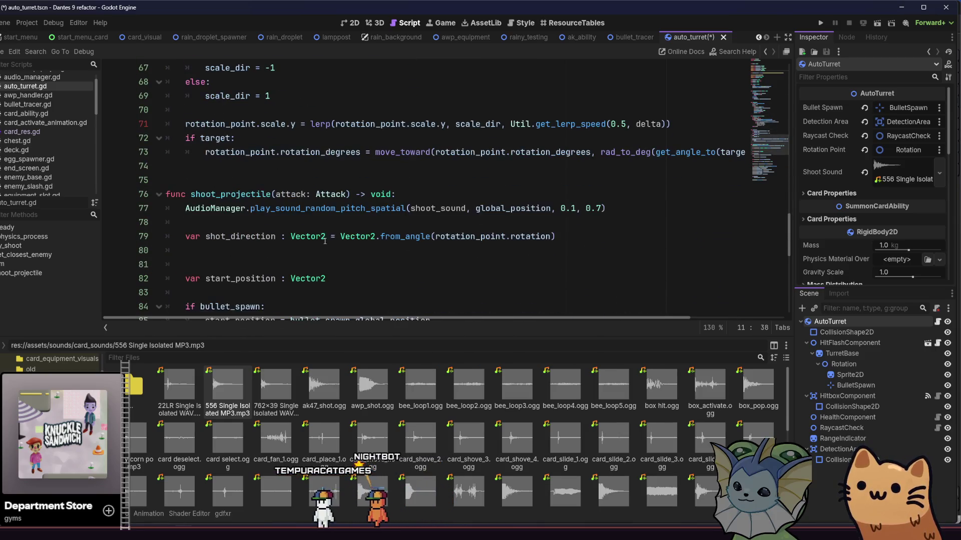
pyautogui.click(596, 210)
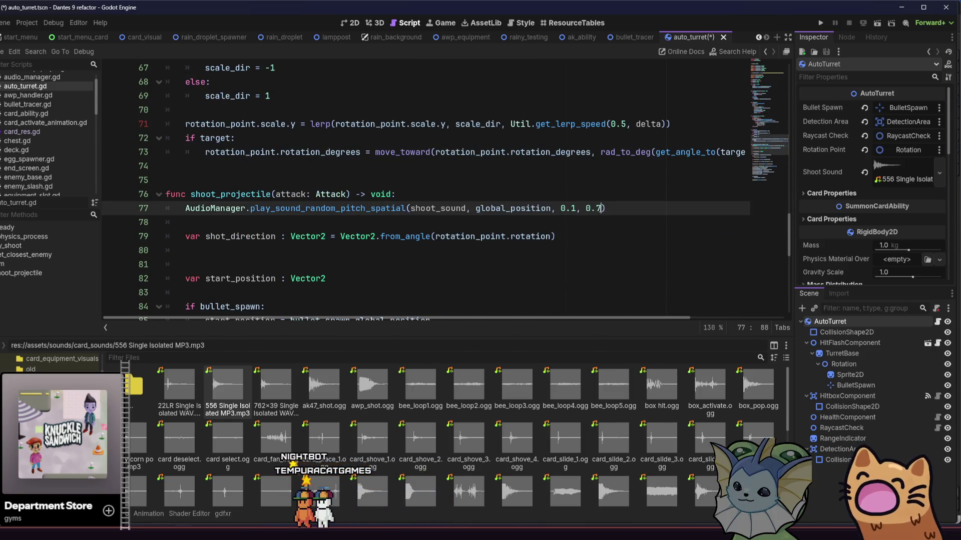
pyautogui.hotkey('ctrl', 's')
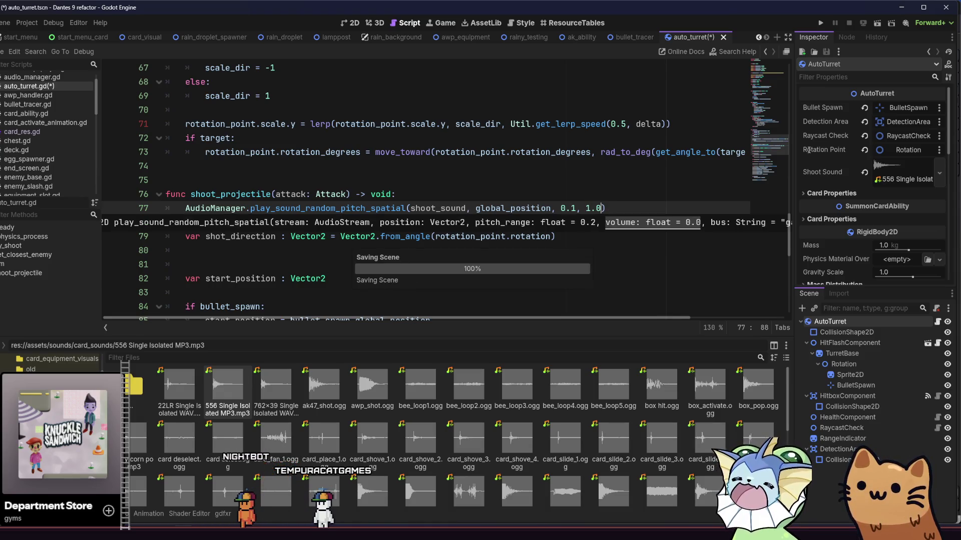
pyautogui.click(821, 23)
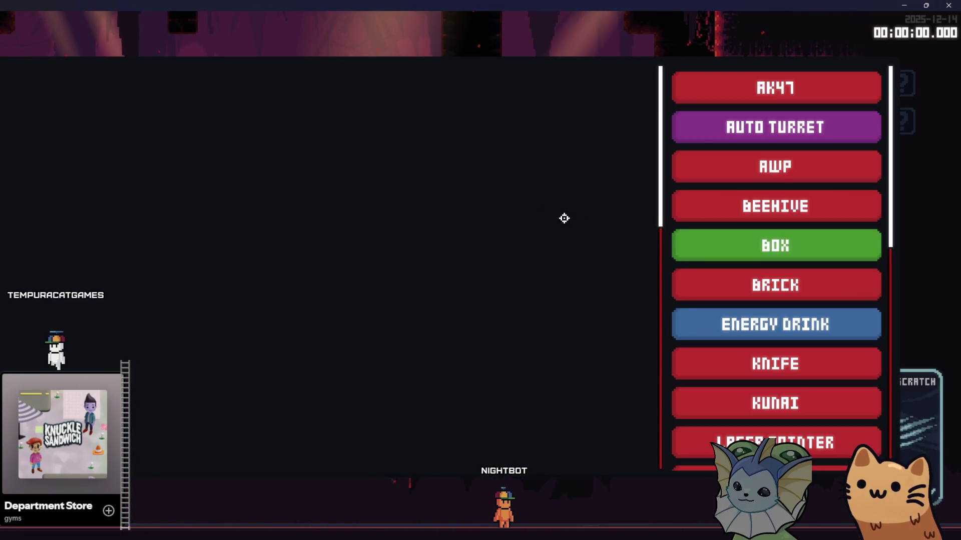
# Step: Spawn and deploy an Auto Turret, then move around the cave watching it hit enemies for 5 damage
pyautogui.click(707, 133)
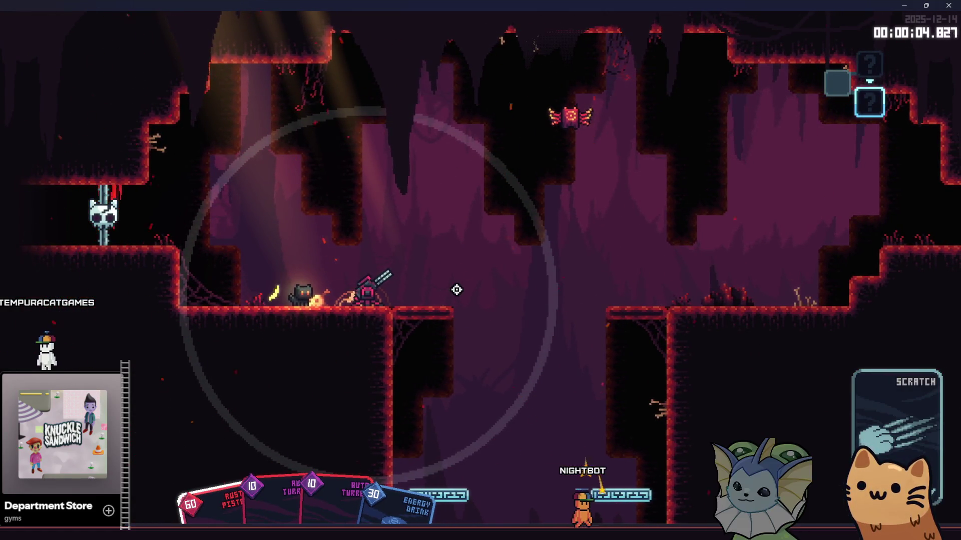
pyautogui.press('d')
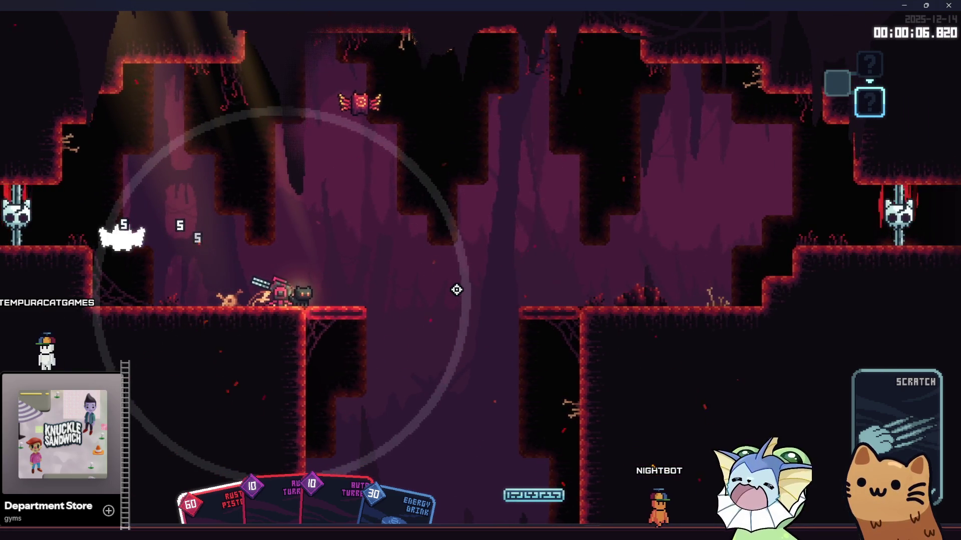
pyautogui.press('space')
pyautogui.press('d')
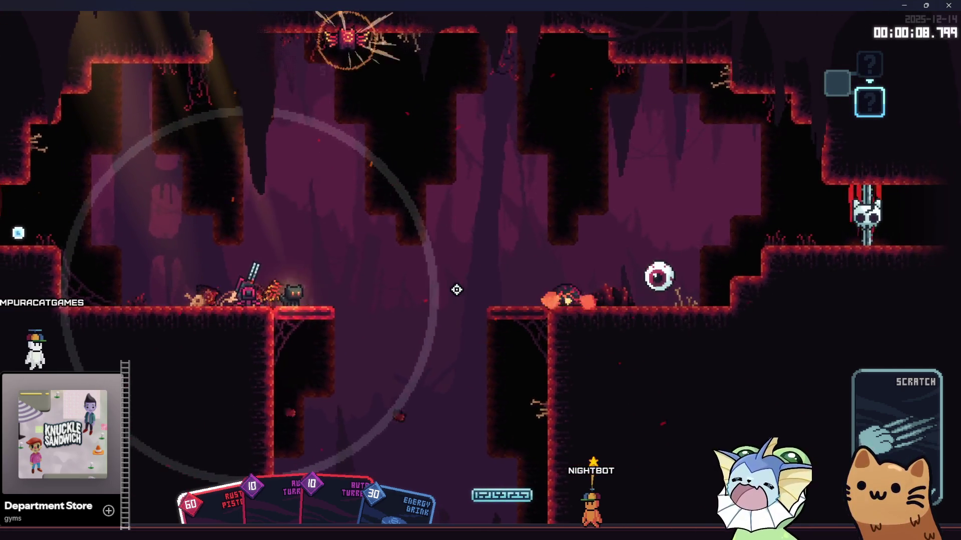
pyautogui.press('a')
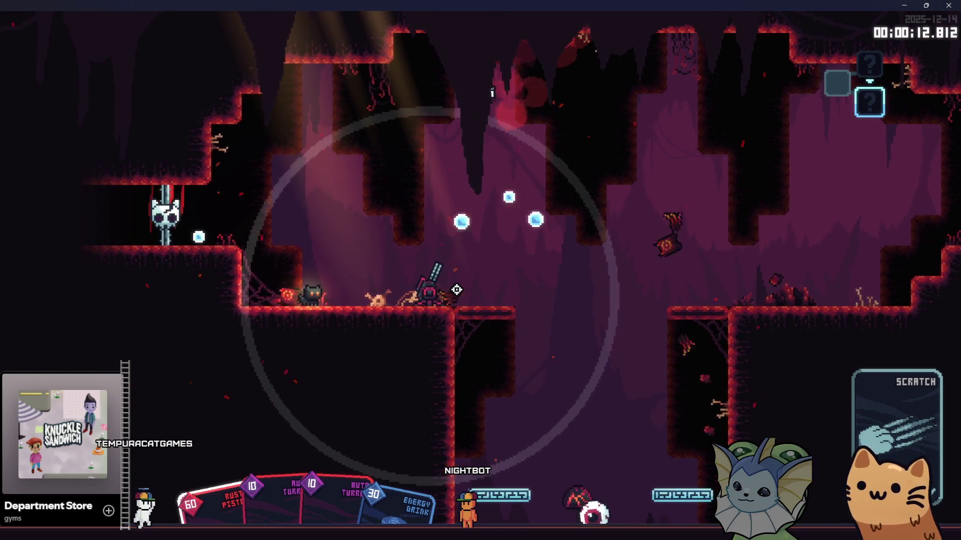
pyautogui.press('d')
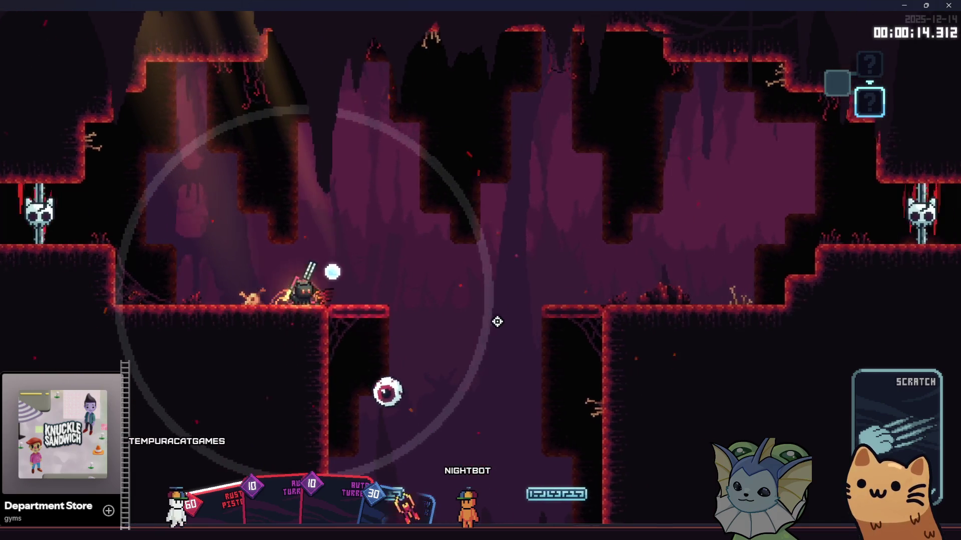
pyautogui.press('d')
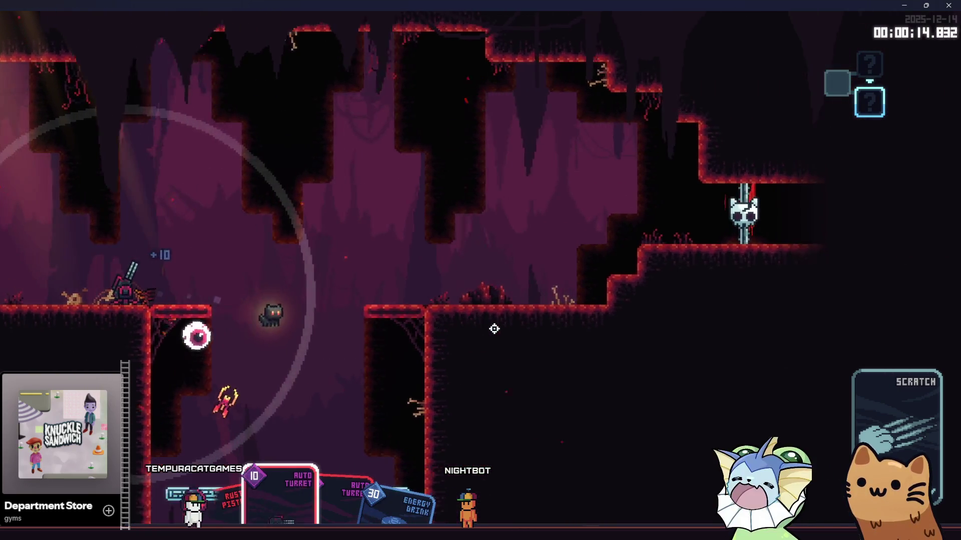
pyautogui.click(494, 328)
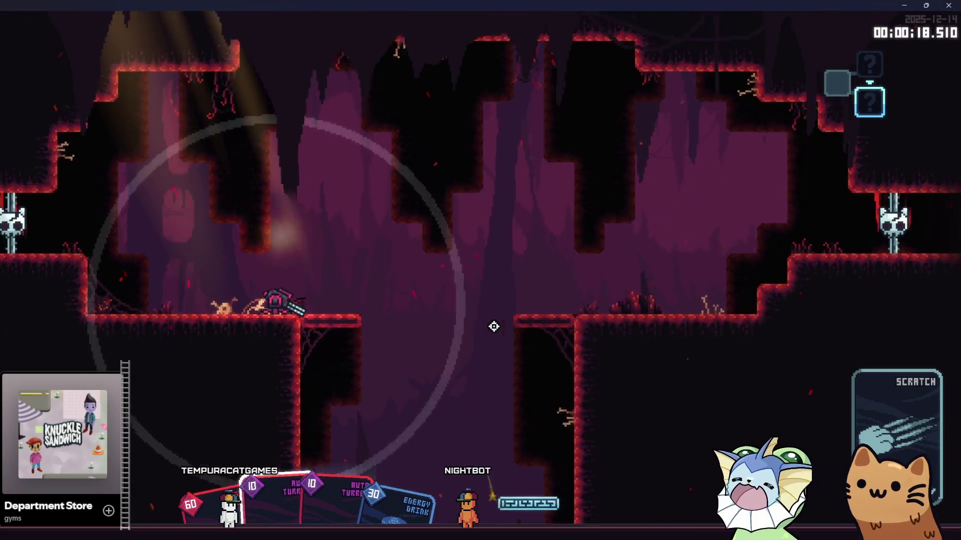
pyautogui.click(494, 326)
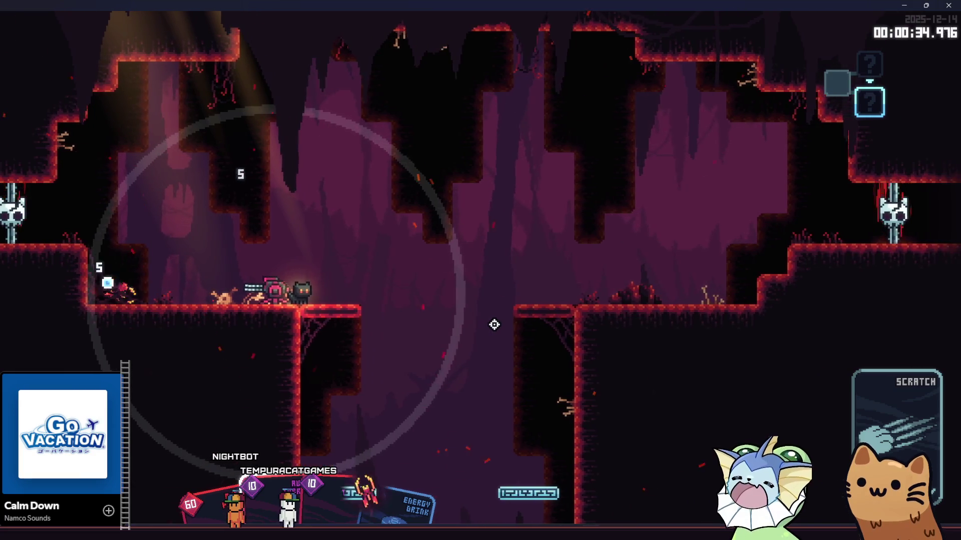
pyautogui.press('a')
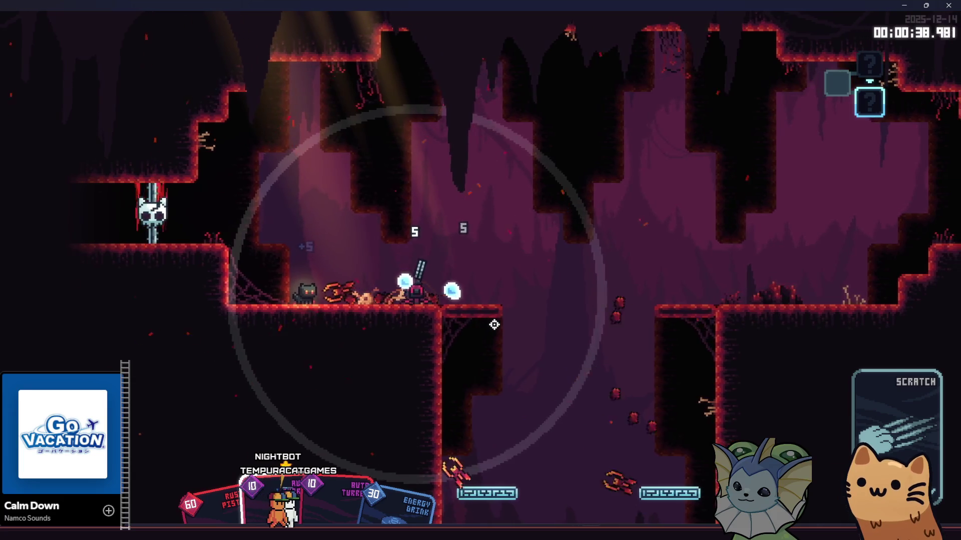
pyautogui.press('Tab')
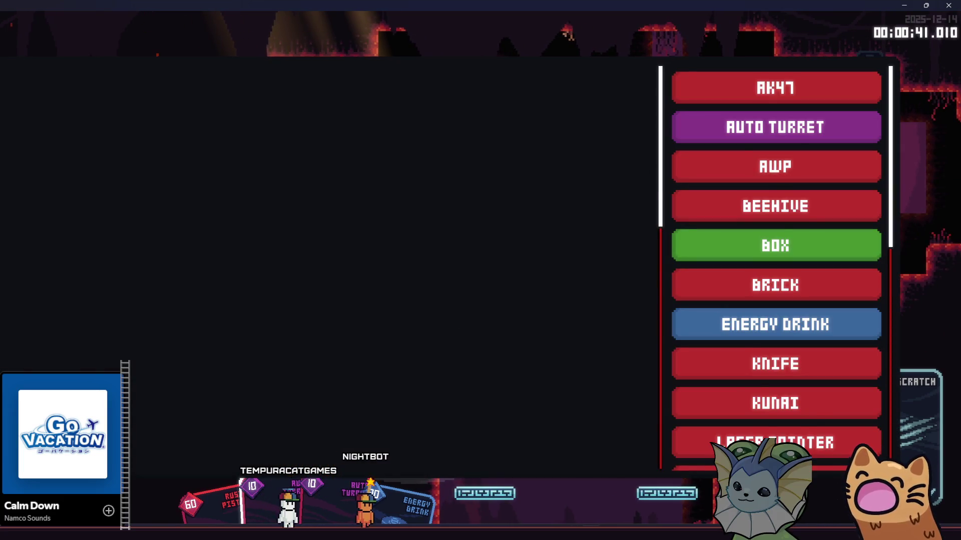
# Step: Spawn FIREGOOBERSPAWN and several FLYINGFIREPROJECTILEENEMY fire enemies around the turret
pyautogui.press('Tab')
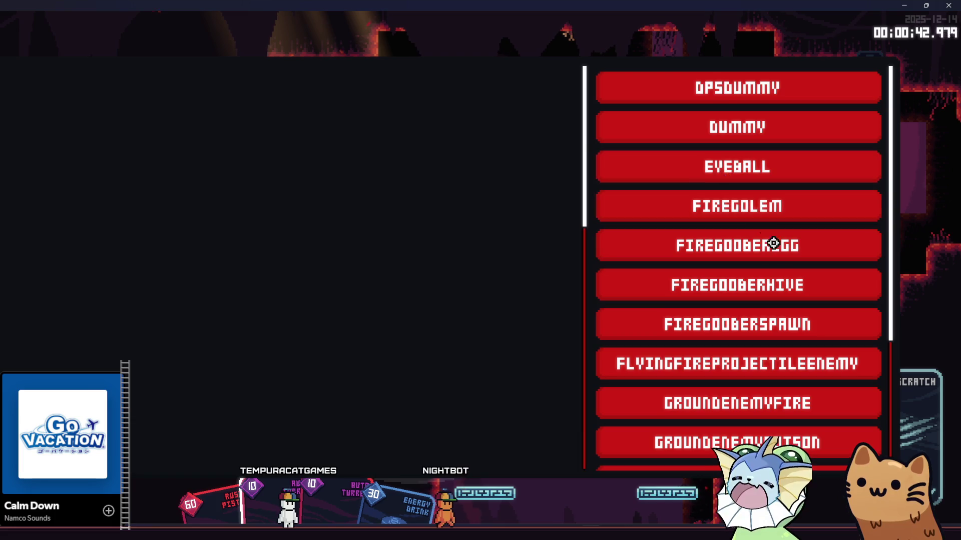
pyautogui.click(754, 359)
pyautogui.click(602, 182)
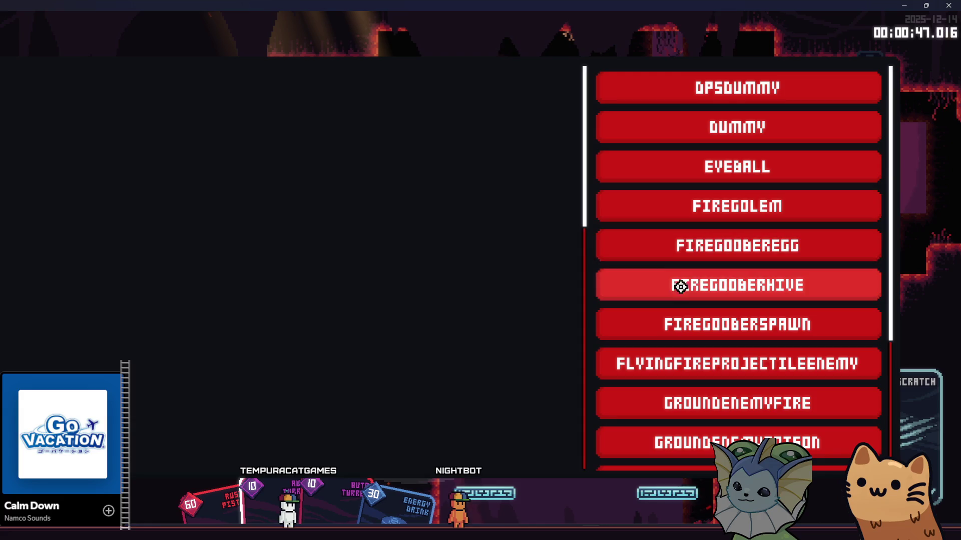
pyautogui.click(705, 340)
pyautogui.click(621, 217)
pyautogui.click(704, 365)
pyautogui.click(491, 241)
pyautogui.click(446, 178)
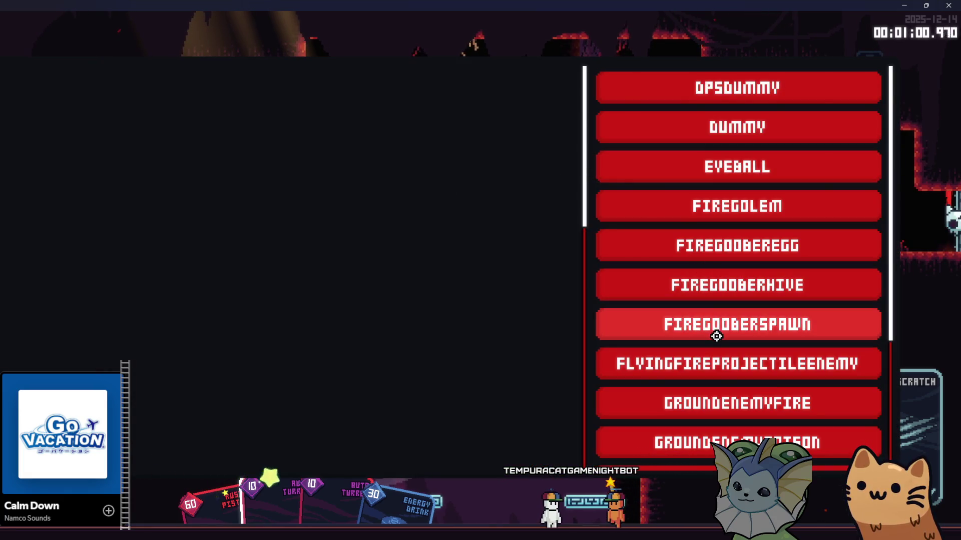
pyautogui.click(713, 357)
pyautogui.click(566, 229)
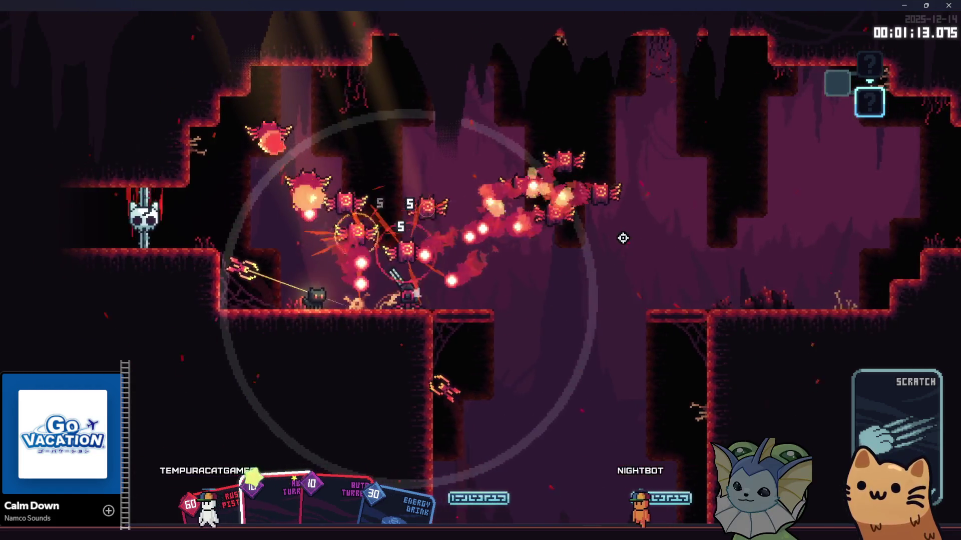
# Step: Move the turret's HitboxComponent from collision layer 2 to collision layer 1 in the editor
pyautogui.press('Escape')
pyautogui.press('F8')
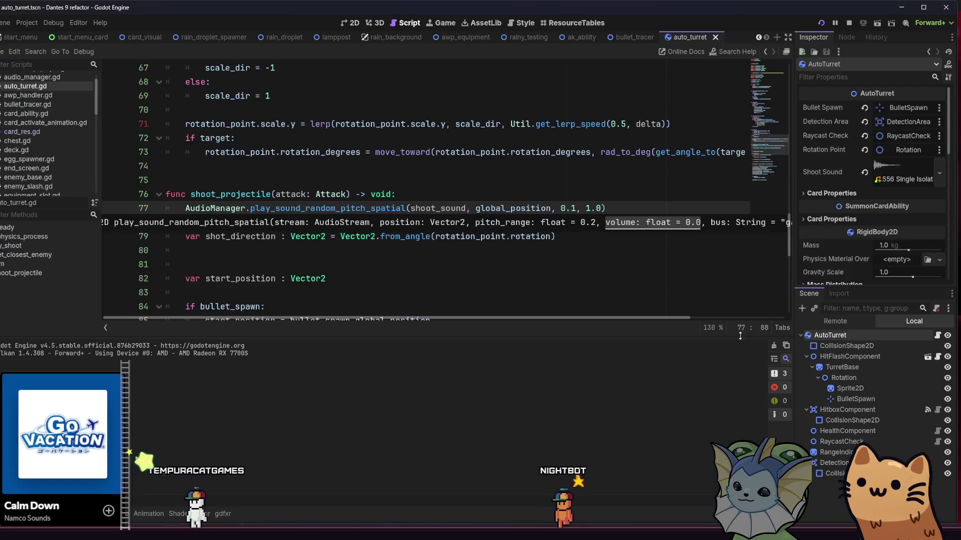
pyautogui.click(864, 419)
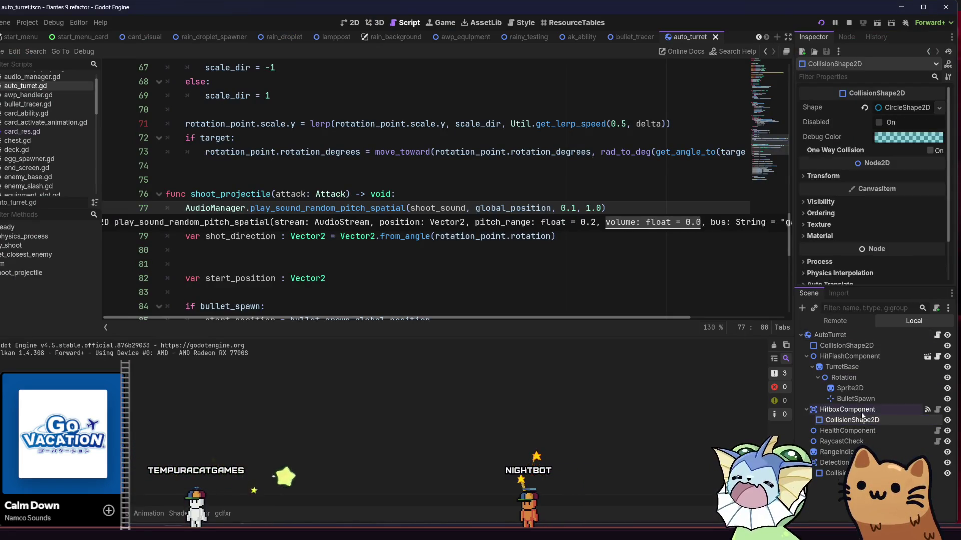
pyautogui.click(847, 409)
pyautogui.scroll(-5, 853, 211)
pyautogui.click(823, 199)
pyautogui.click(812, 199)
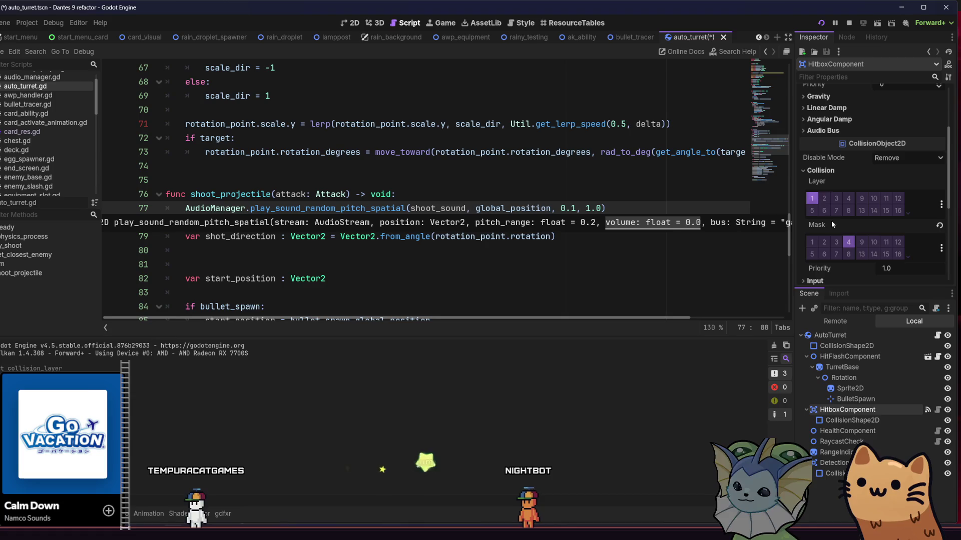
pyautogui.hotkey('alt', 'Tab')
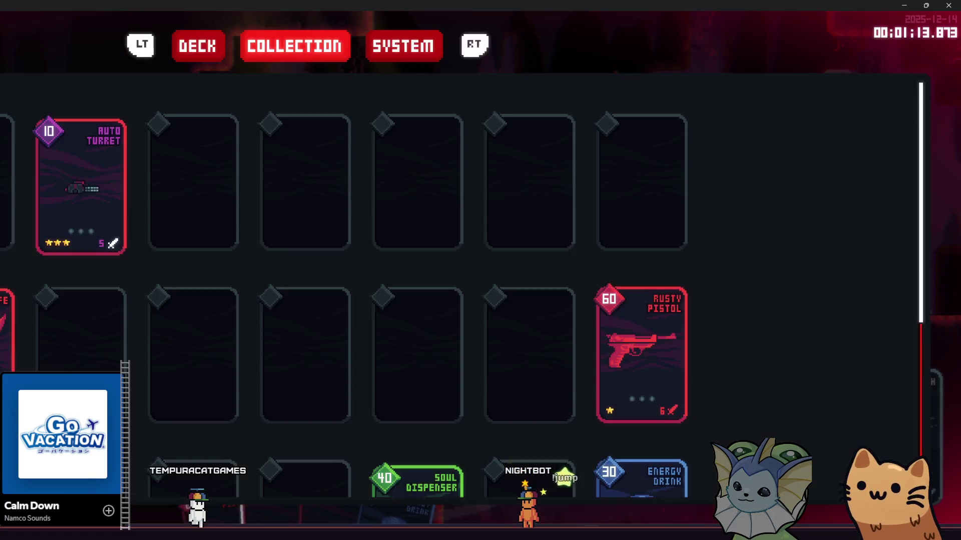
# Step: Resume play and fight the fire enemies through the cave until the player dies
pyautogui.press('Escape')
pyautogui.press('a')
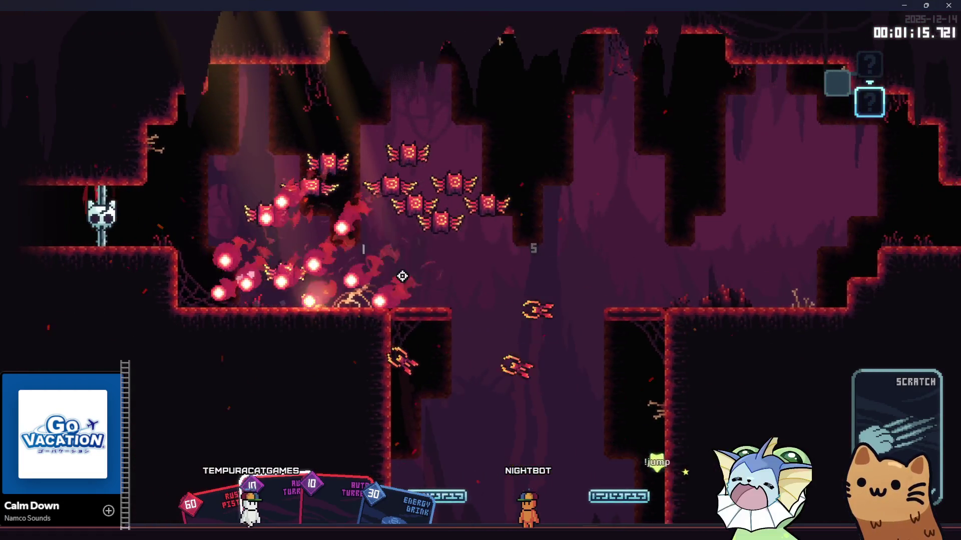
pyautogui.press('d')
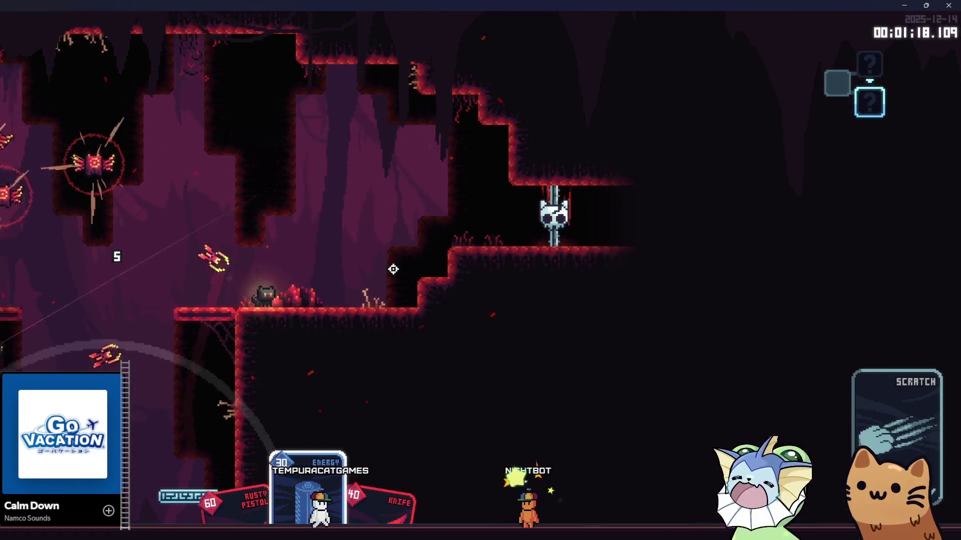
pyautogui.press('d')
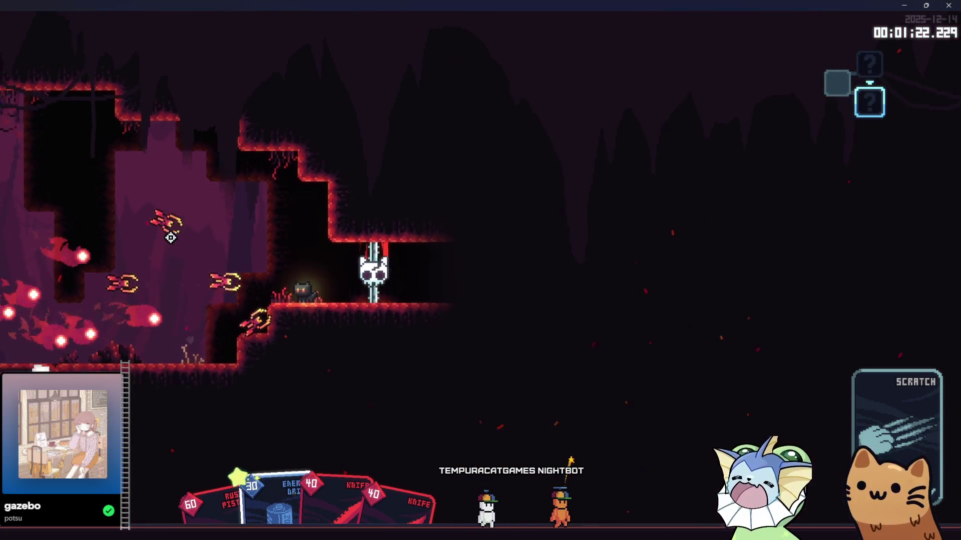
pyautogui.click(171, 238)
pyautogui.press('space')
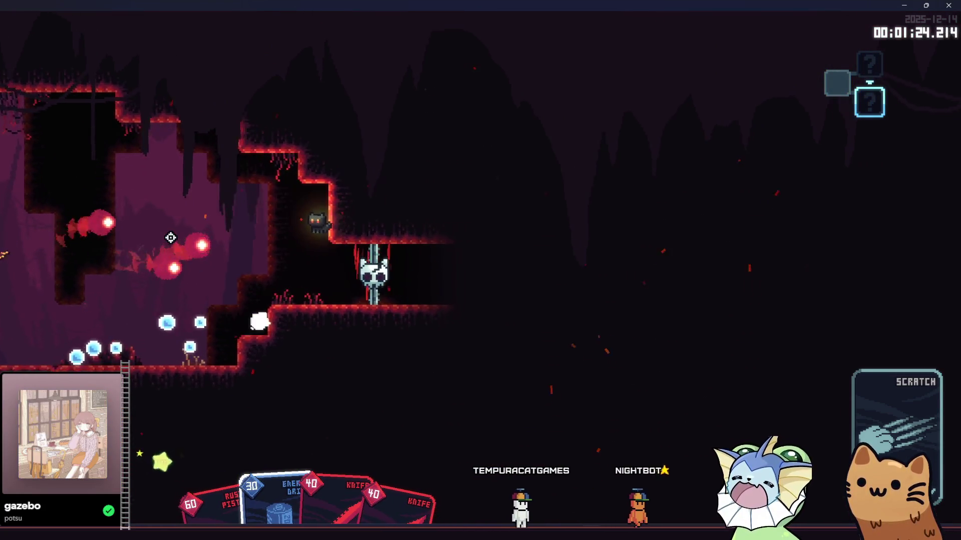
pyautogui.click(170, 238)
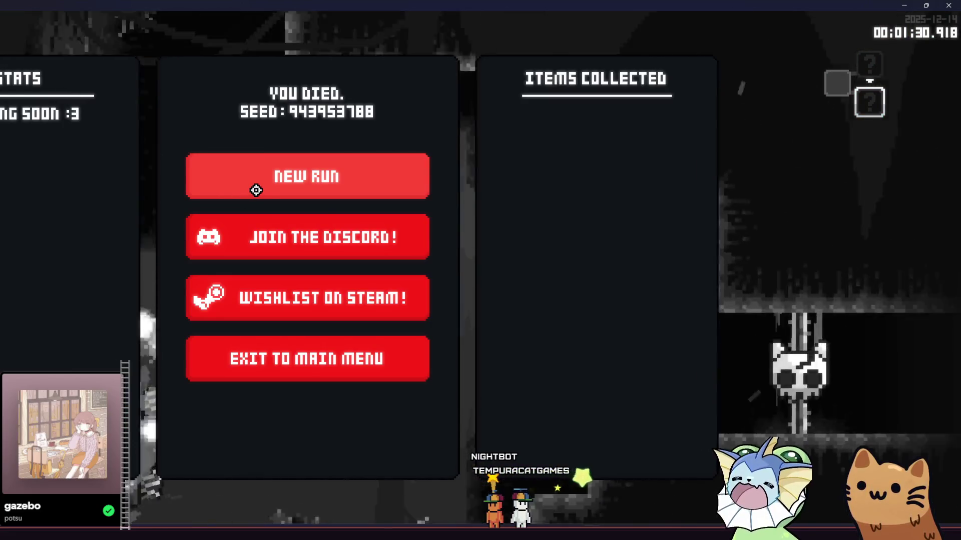
# Step: Start a new run and add Auto Turret cards to the hand from the debug item list
pyautogui.click(256, 190)
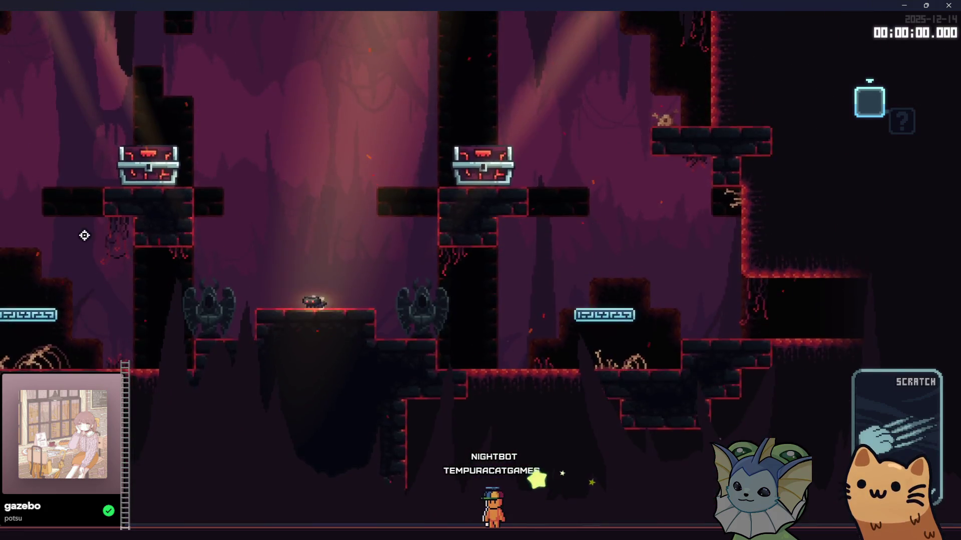
pyautogui.press('F1')
pyautogui.press('F2')
pyautogui.click(714, 125)
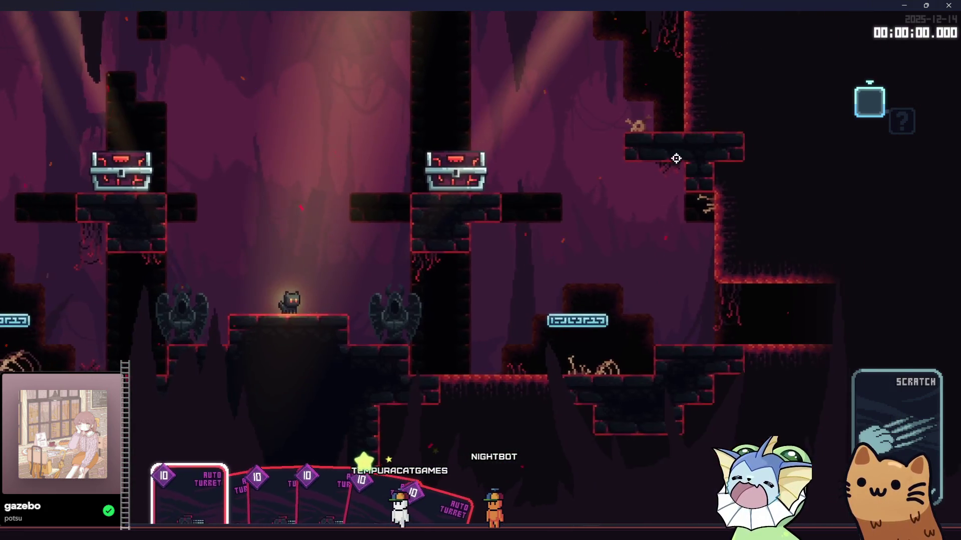
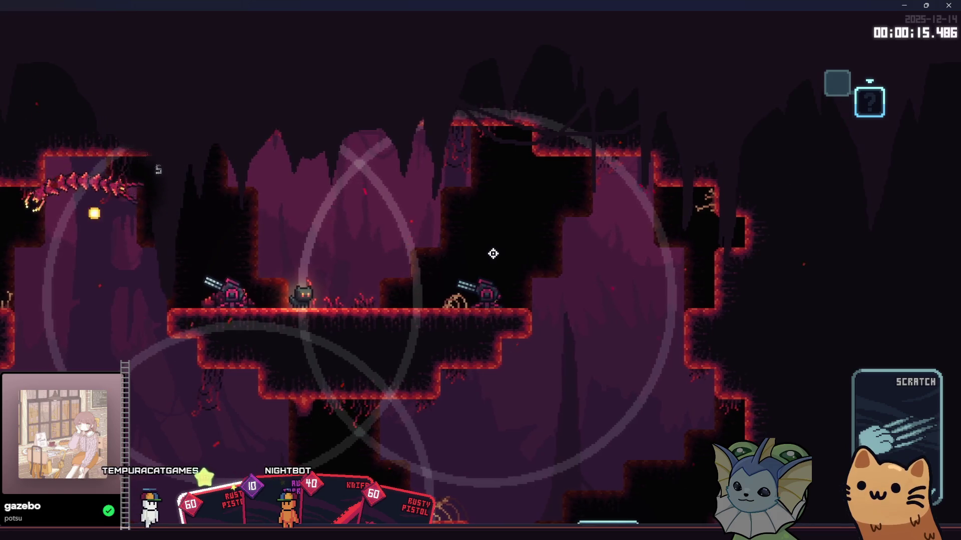
# Step: Spawn FLYINGFIREPROJECTILEENEMY enemies in the cave from the debug enemy spawn list
pyautogui.press('Tab')
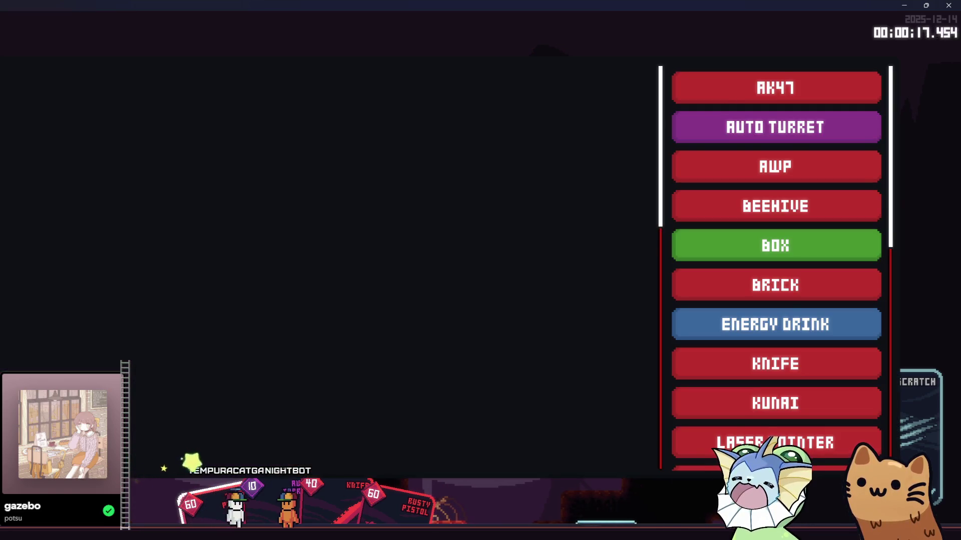
pyautogui.press('Tab')
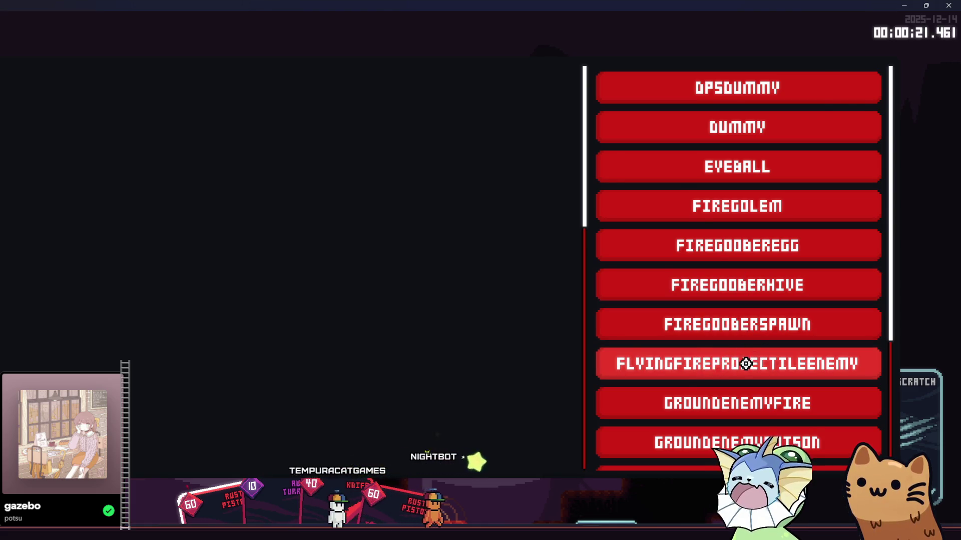
pyautogui.click(745, 364)
pyautogui.click(482, 212)
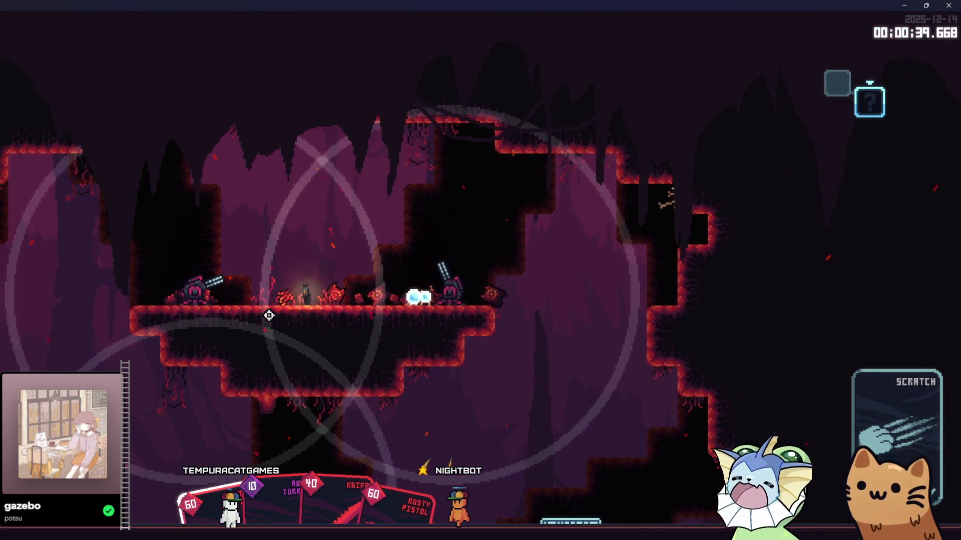
# Step: Stop the running game and relaunch the project from the Godot editor
pyautogui.press('F8')
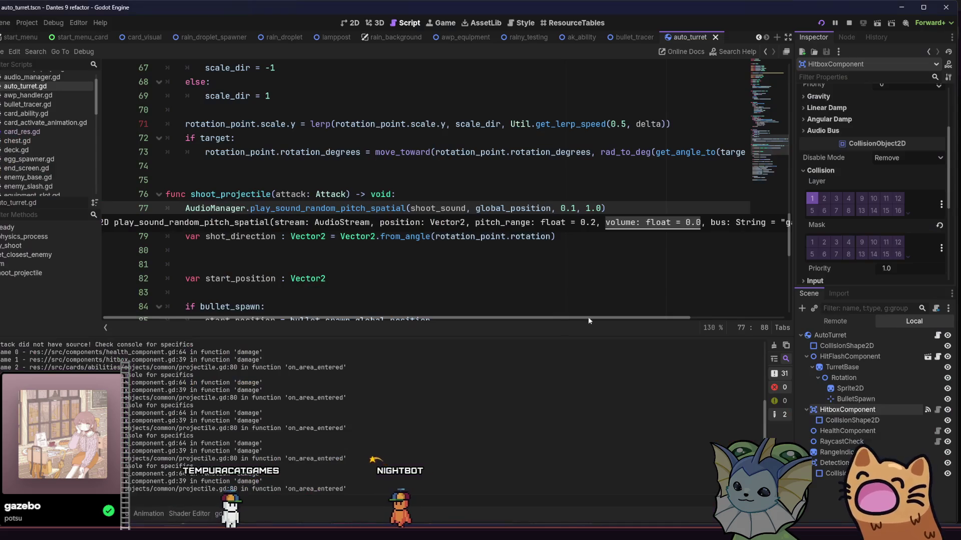
pyautogui.scroll(3, 812, 215)
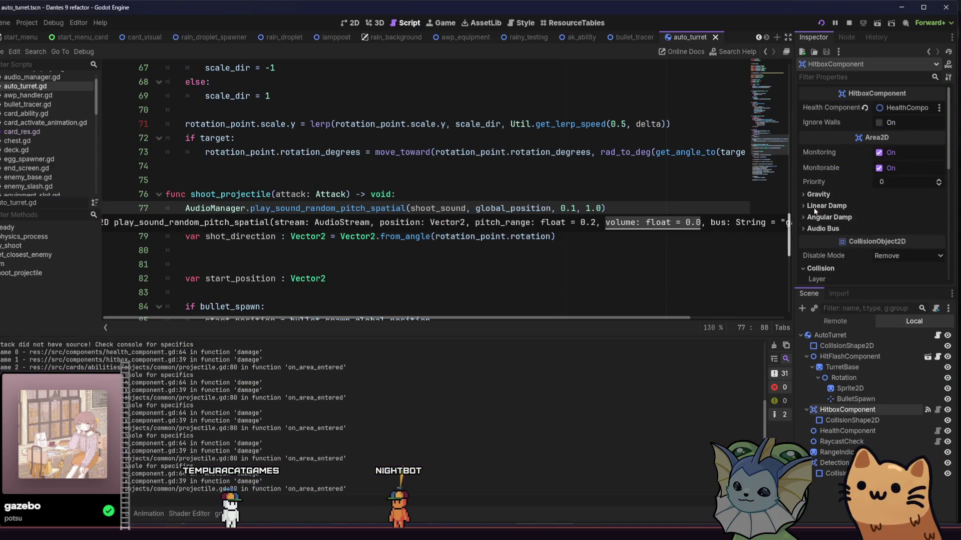
pyautogui.click(821, 22)
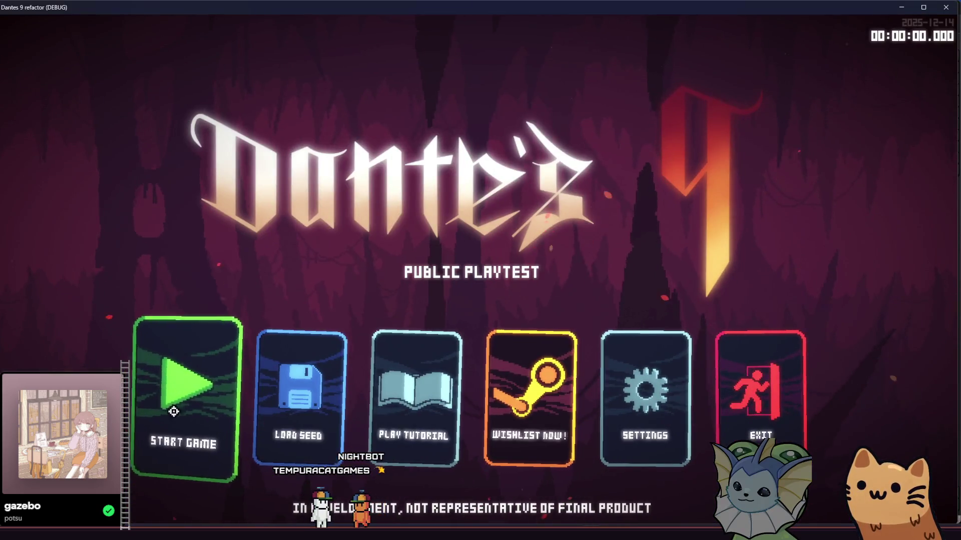
# Step: Start a new game and add Auto Turret cards to the hand via the F1 debug menu
pyautogui.click(171, 412)
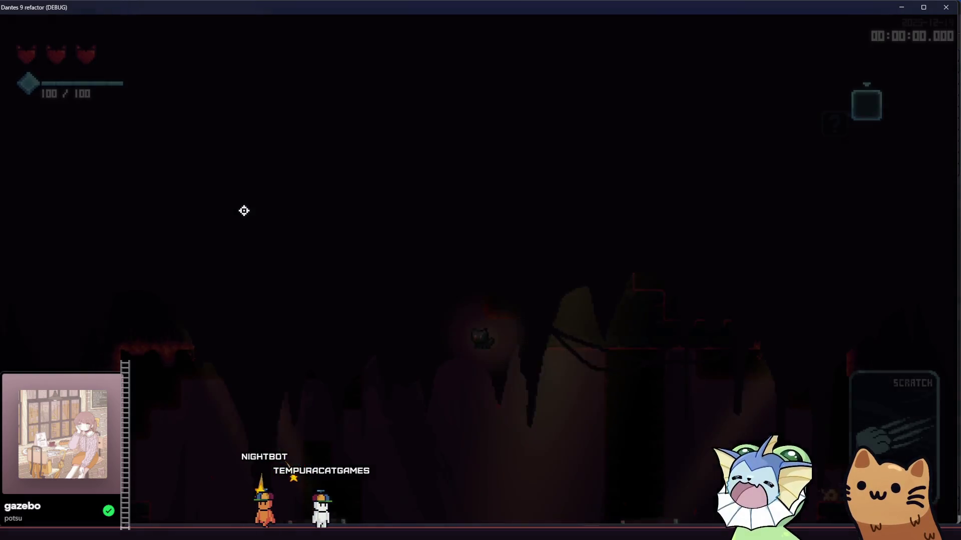
pyautogui.press('F1')
pyautogui.click(110, 126)
pyautogui.click(781, 128)
pyautogui.click(780, 129)
pyautogui.click(781, 128)
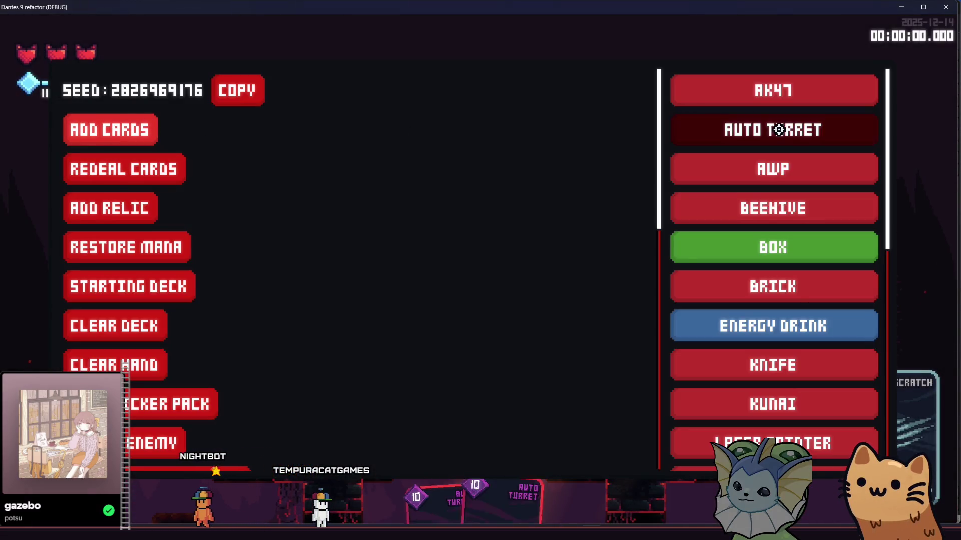
pyautogui.click(780, 129)
pyautogui.click(781, 128)
pyautogui.press('F1')
pyautogui.press('F1')
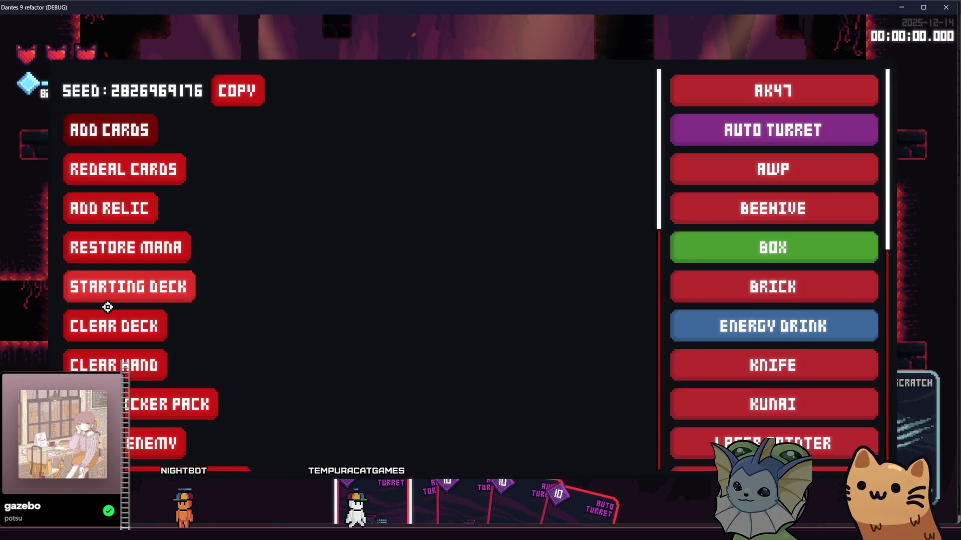
# Step: Place a cluster of flying fire projectile enemies from the debug enemy list
pyautogui.click(154, 439)
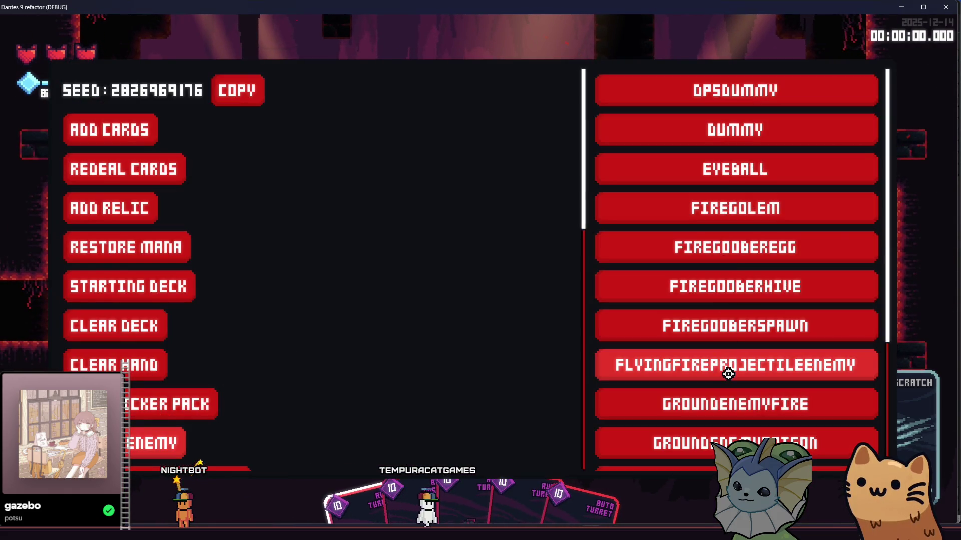
pyautogui.click(728, 374)
pyautogui.click(450, 142)
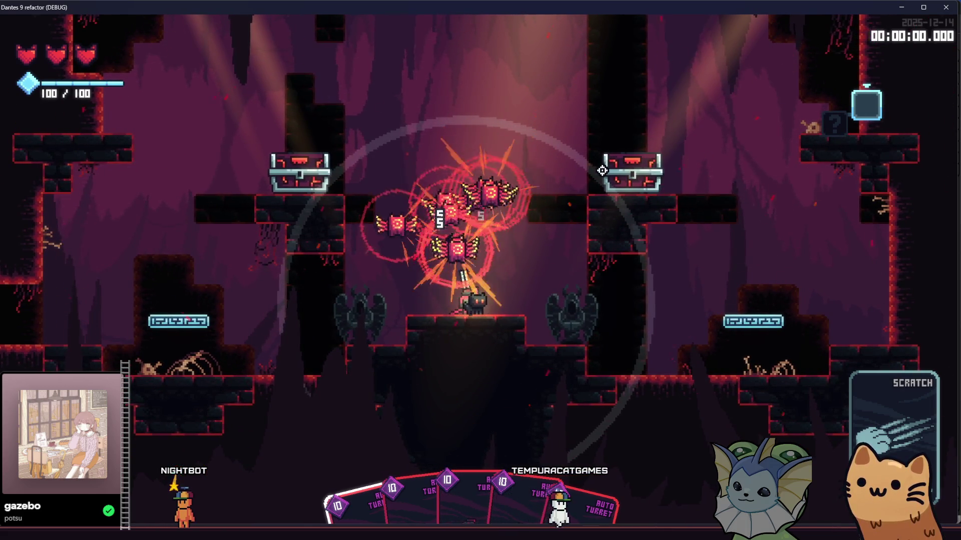
# Step: Walk the character past the deployed turrets to test them, then stop the game
pyautogui.press('d')
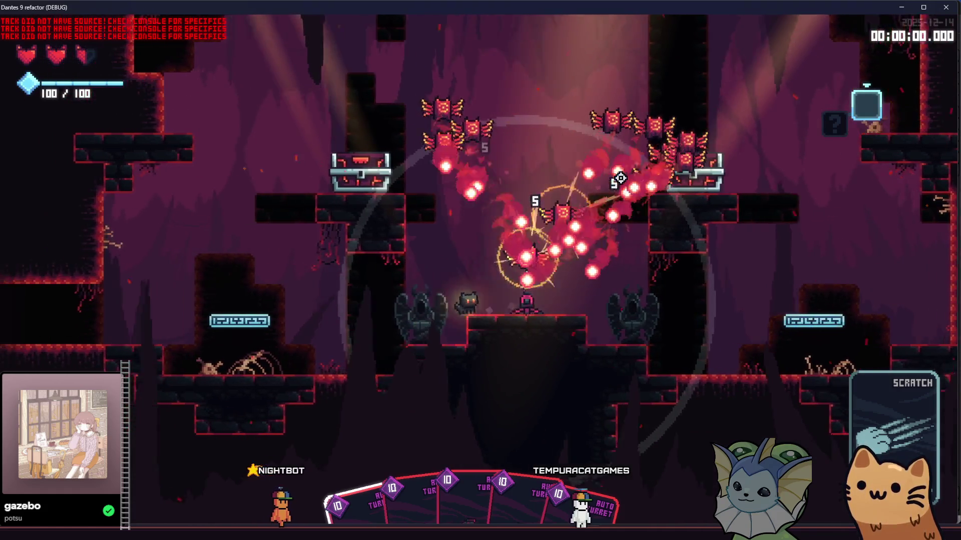
pyautogui.press('a')
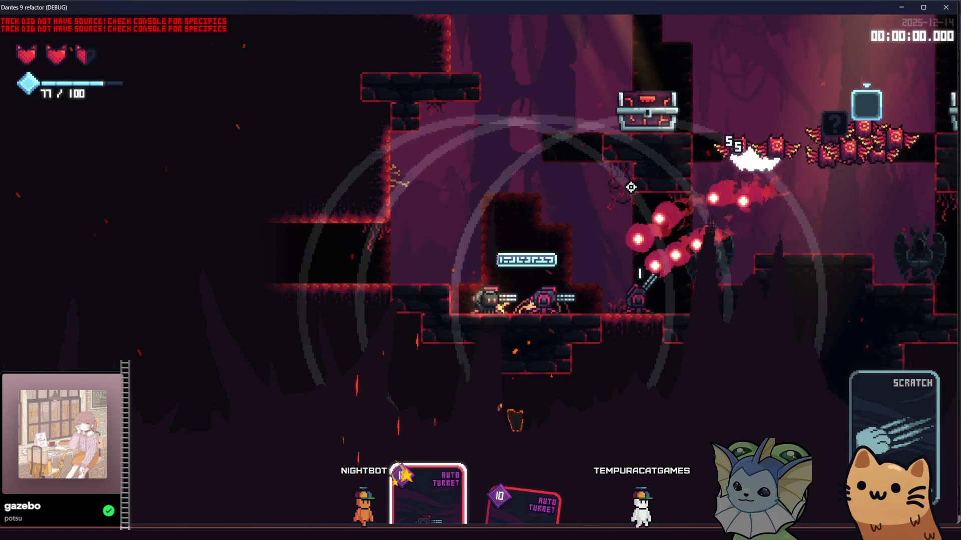
pyautogui.press('a')
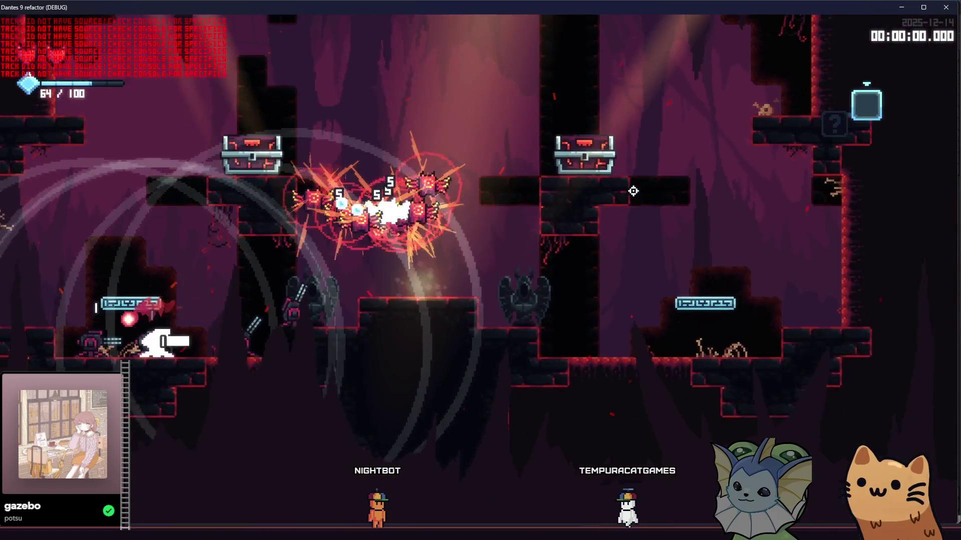
pyautogui.press('a')
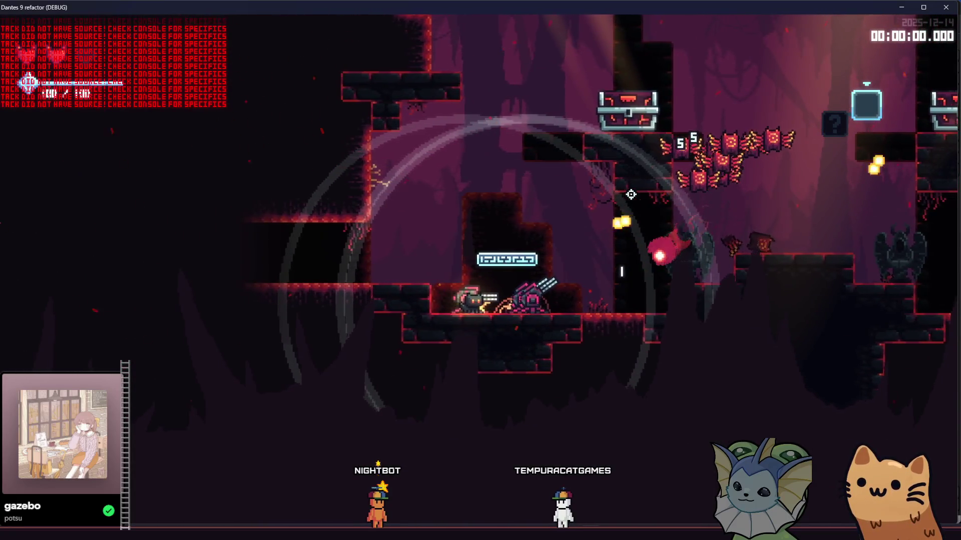
pyautogui.press('a')
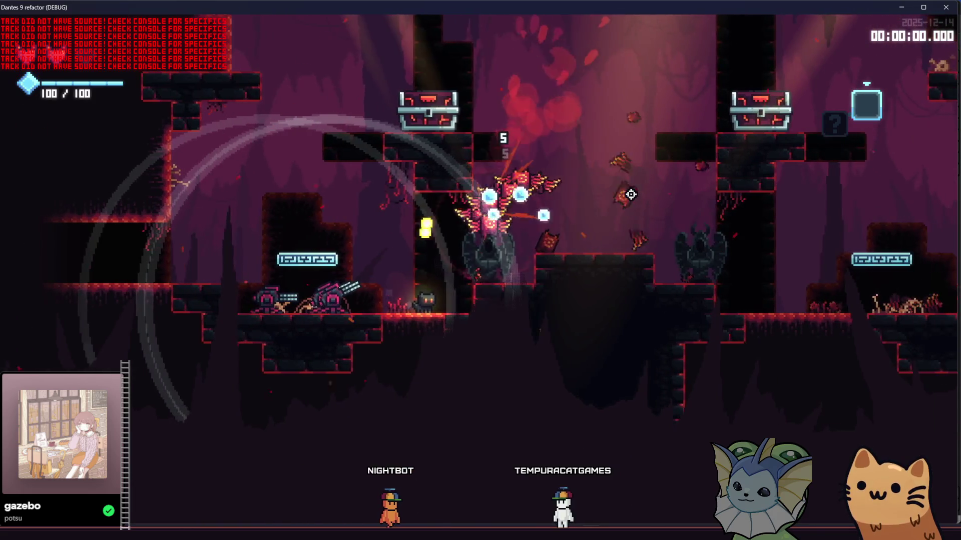
pyautogui.press('a')
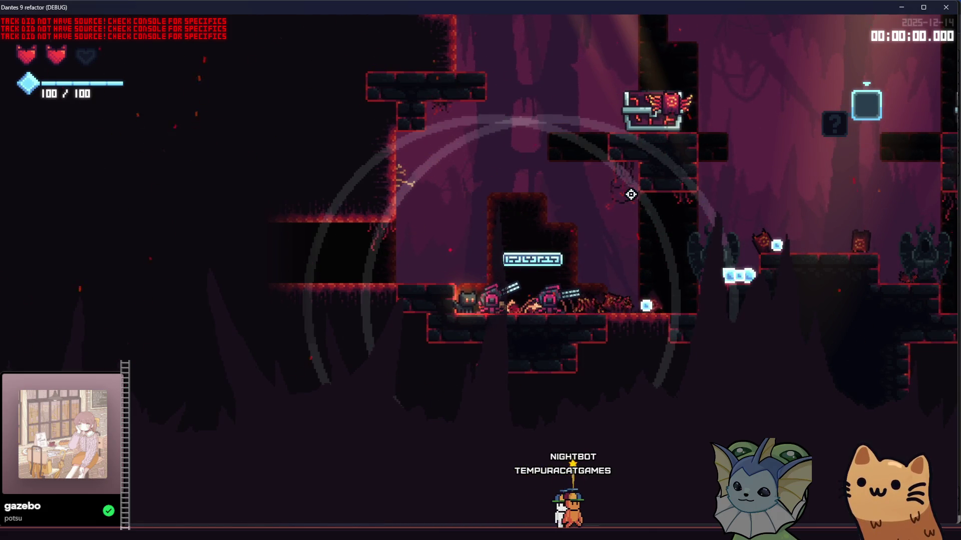
pyautogui.press('d')
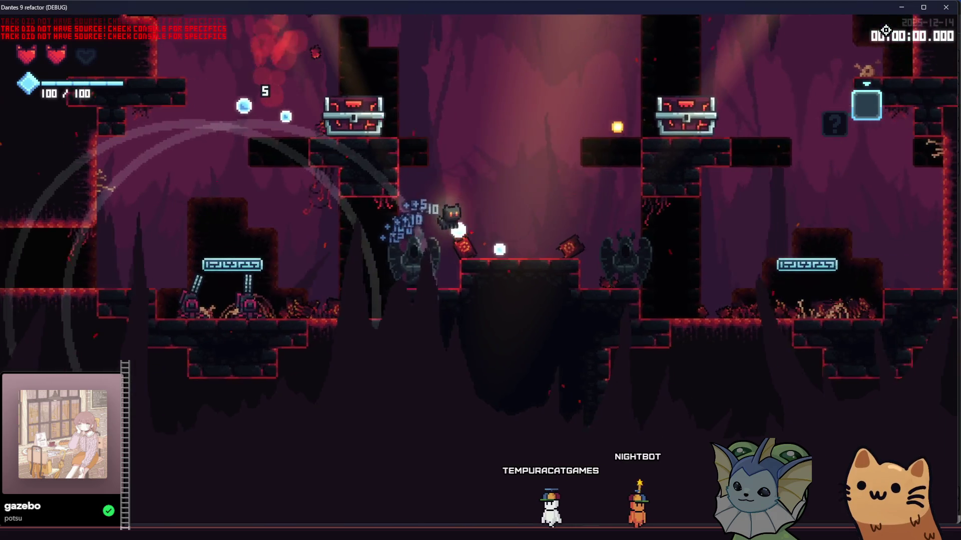
pyautogui.press('d')
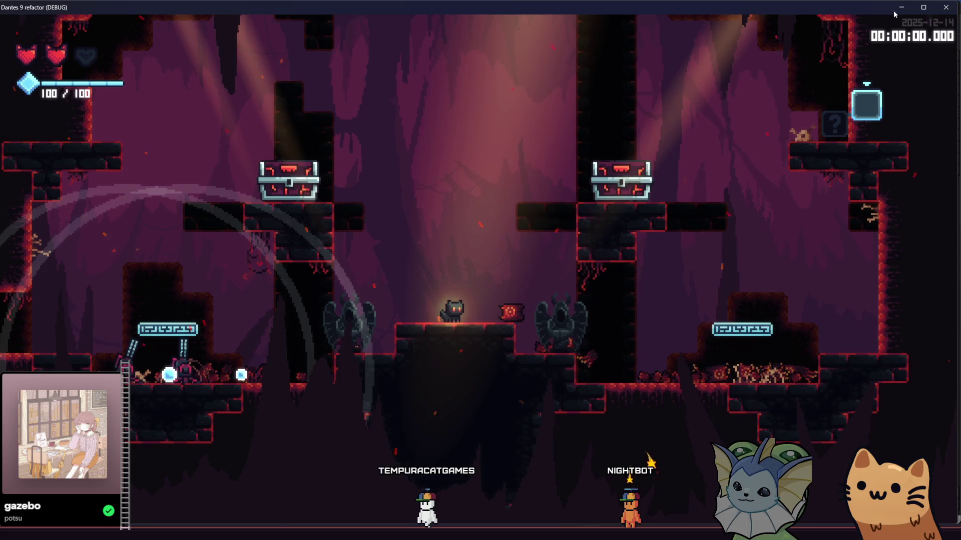
pyautogui.press('F8')
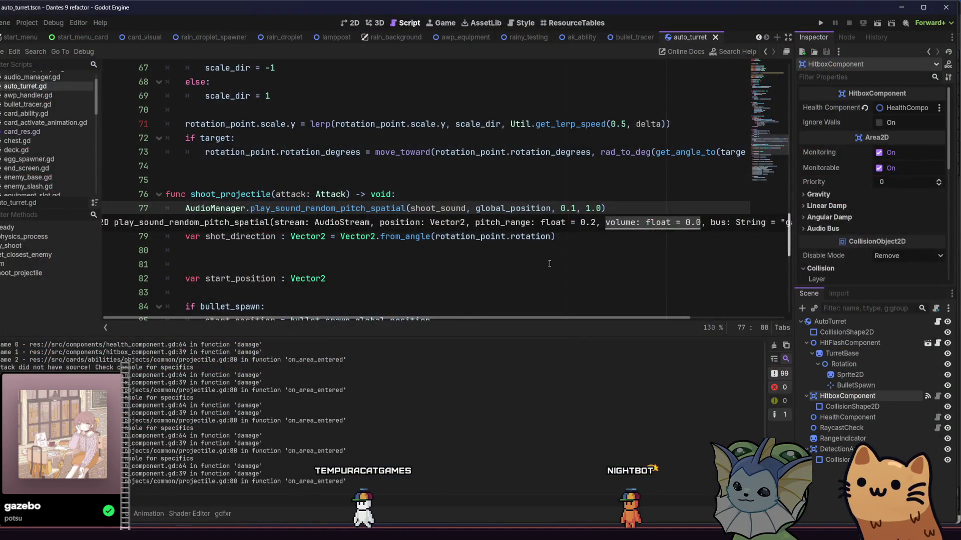
# Step: Scroll to the top of auto_turret.gd to review _physics_process, aim and try_shoot
pyautogui.click(456, 280)
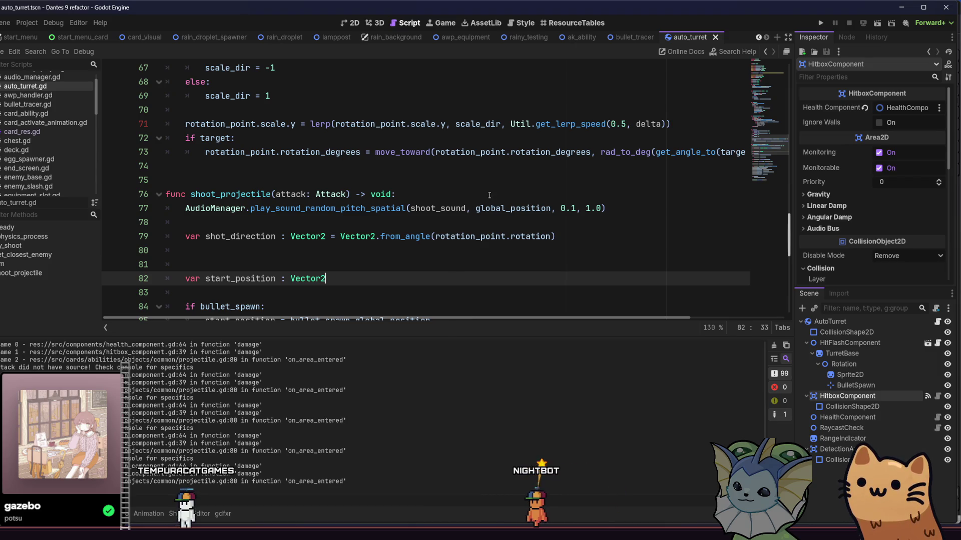
pyautogui.scroll(3, 489, 195)
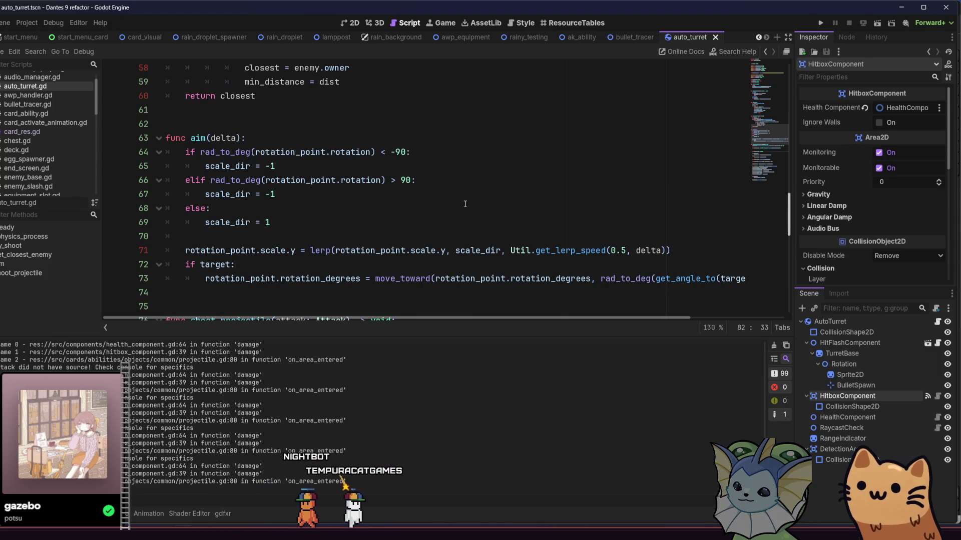
pyautogui.scroll(6, 468, 204)
pyautogui.scroll(5, 471, 205)
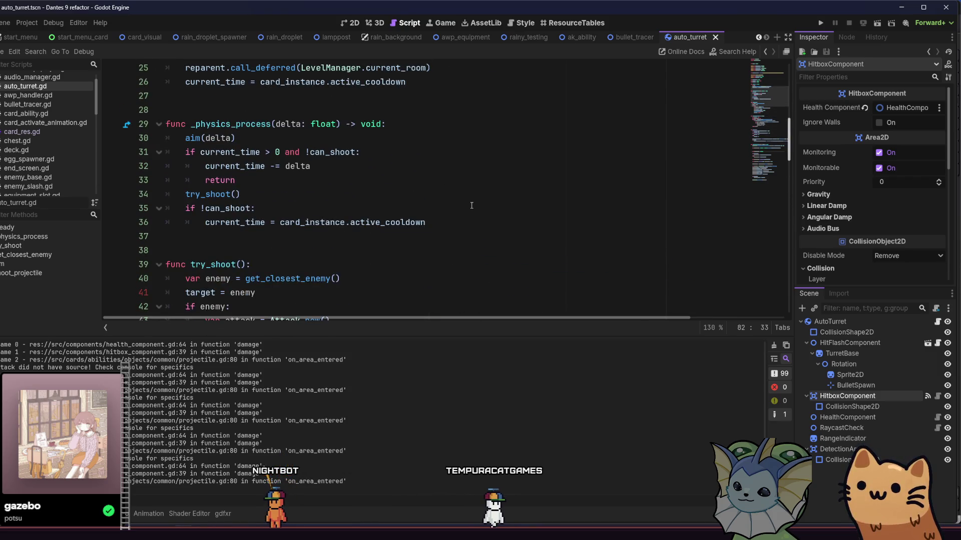
pyautogui.scroll(2, 472, 206)
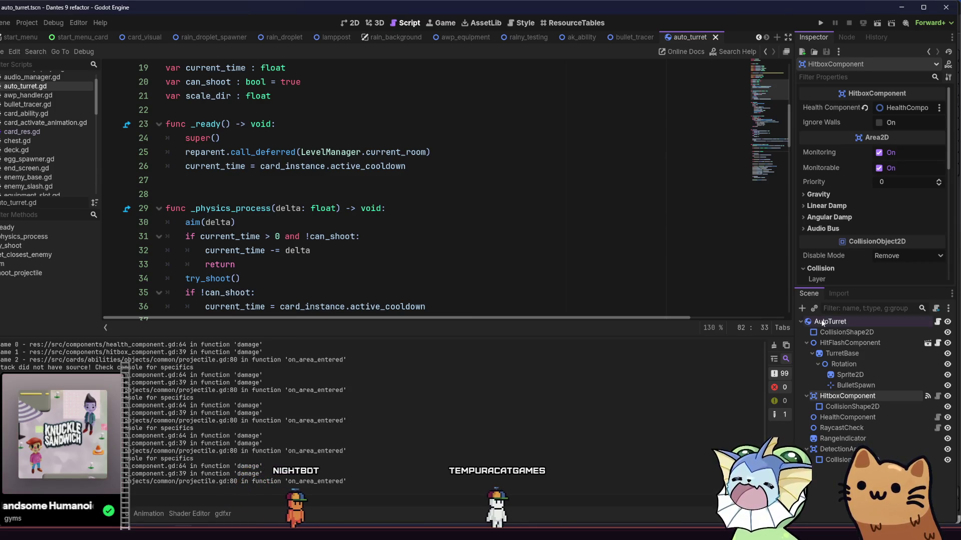
# Step: Set Summon Health to 3 in card_auto_turret.tres and save the resource
pyautogui.hotkey('shift', 'alt', 'o')
pyautogui.write('card_au')
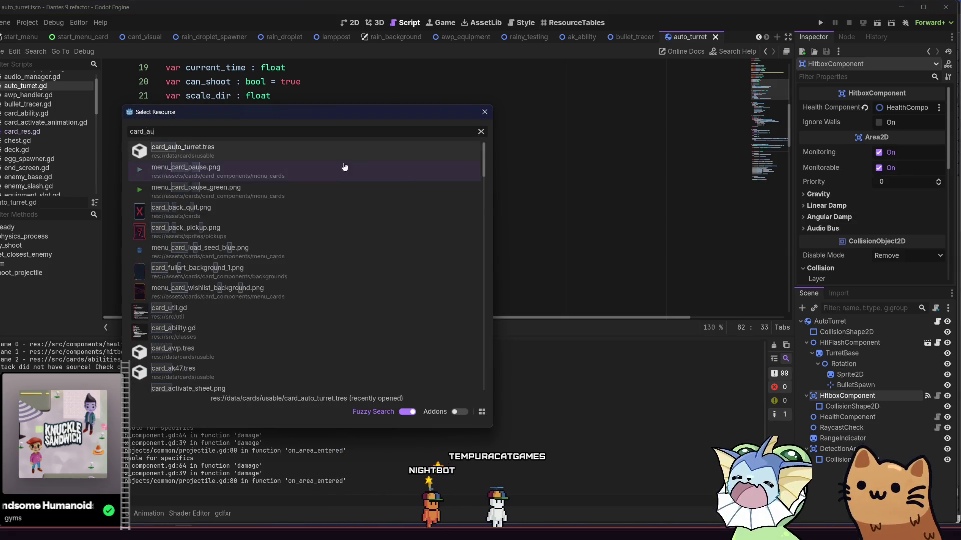
pyautogui.press('Return')
pyautogui.click(901, 211)
pyautogui.write('3')
pyautogui.press('Return')
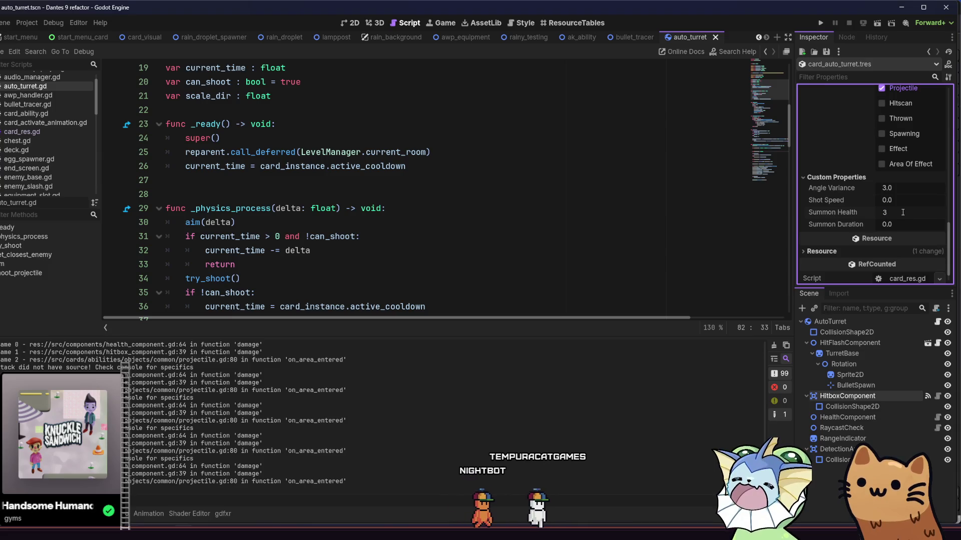
pyautogui.hotkey('ctrl', 's')
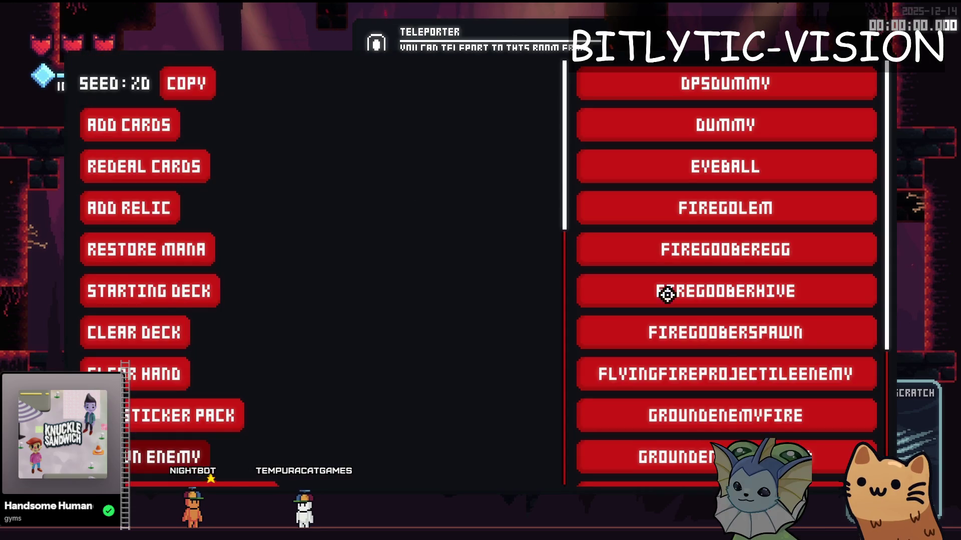
# Step: Place a winged enemy near the cat, then jump it off the central platform toward the gargoyle
pyautogui.click(665, 292)
pyautogui.click(716, 395)
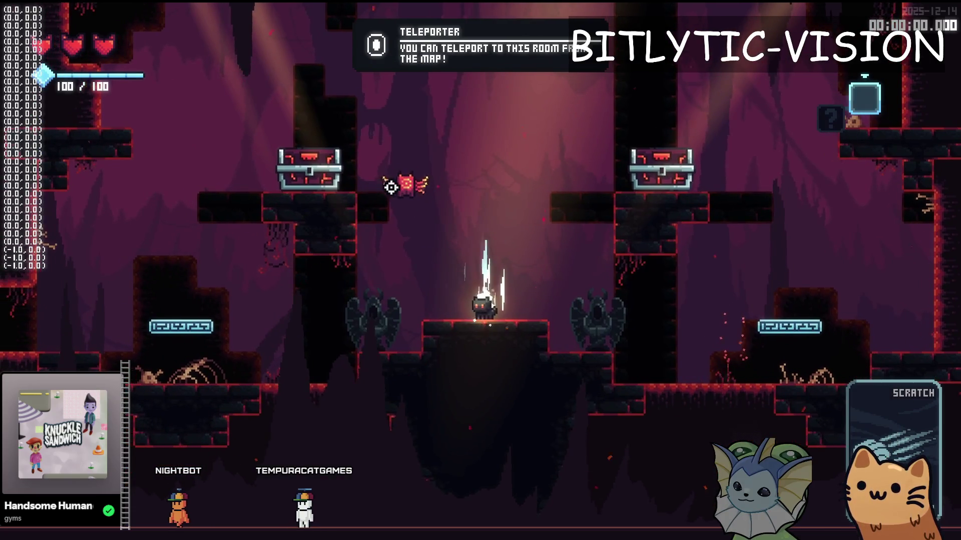
pyautogui.press('space')
pyautogui.press('a')
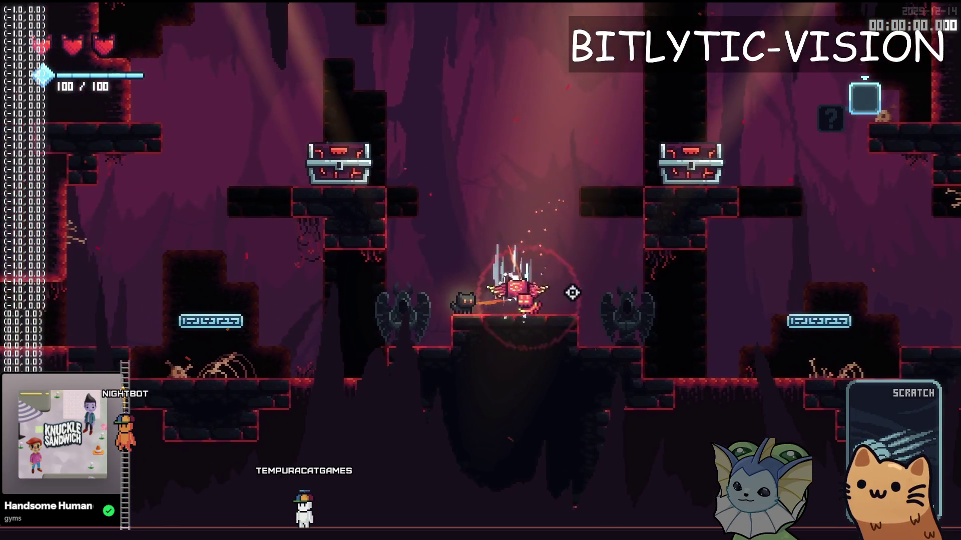
pyautogui.press('space')
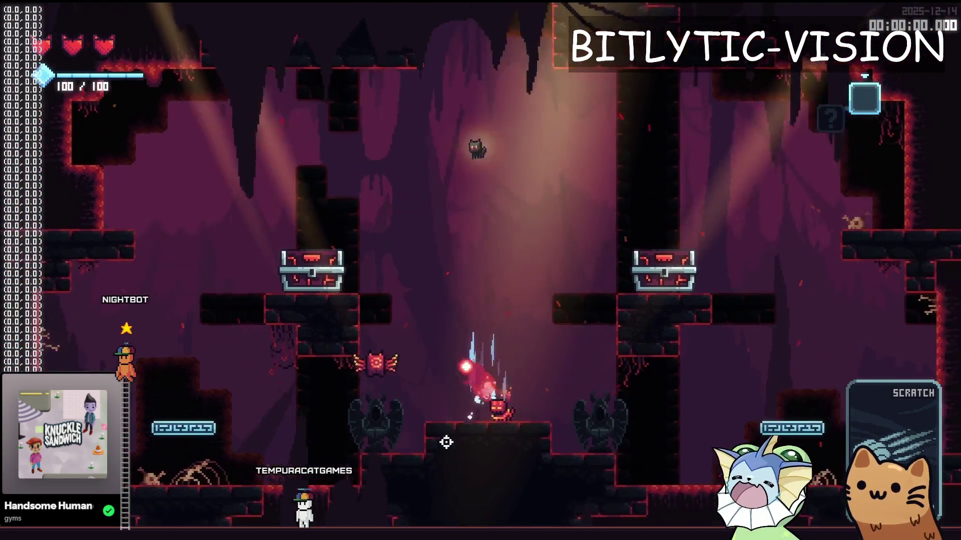
pyautogui.press('d')
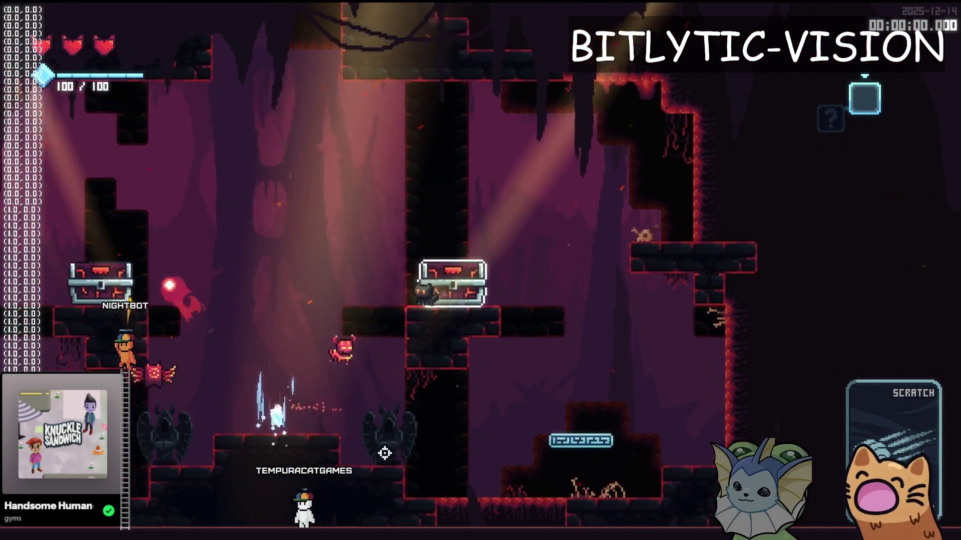
pyautogui.press('a')
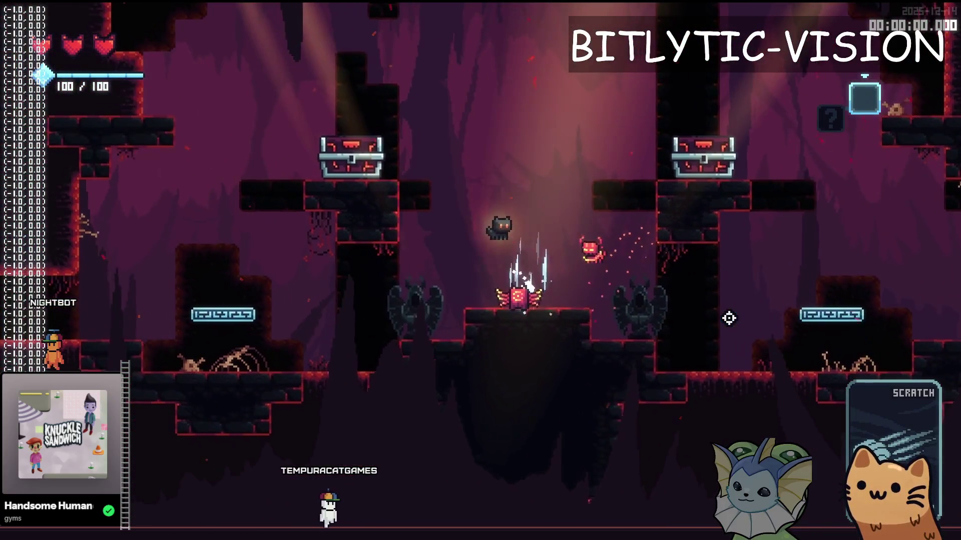
pyautogui.press('d')
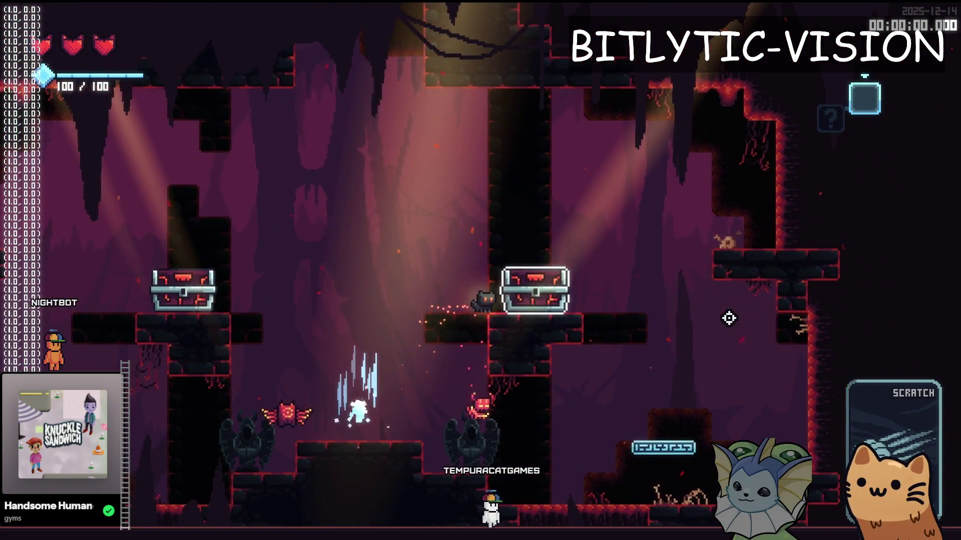
pyautogui.press('d')
# Step: Run and jump the cat between the chests on the lower ledge, then stop the playtest
pyautogui.press('a')
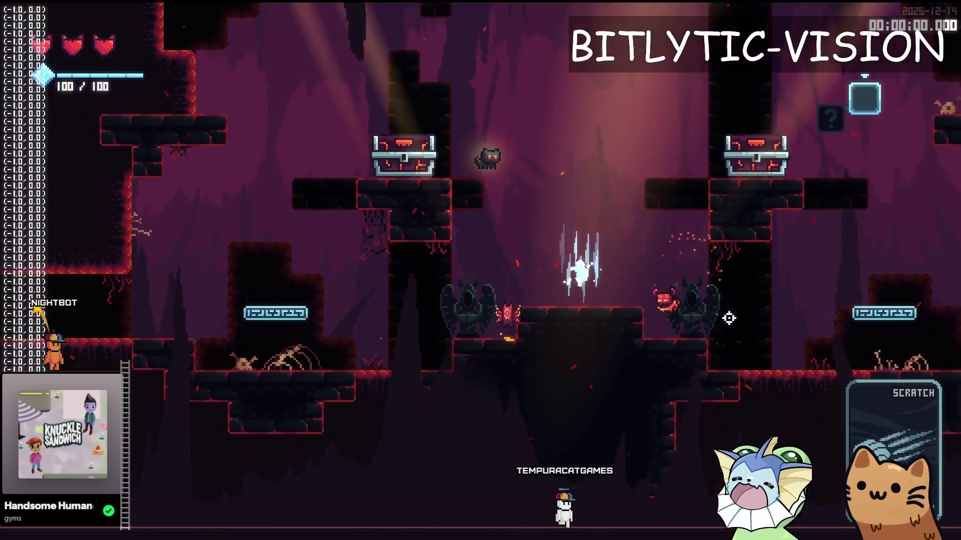
pyautogui.press('d')
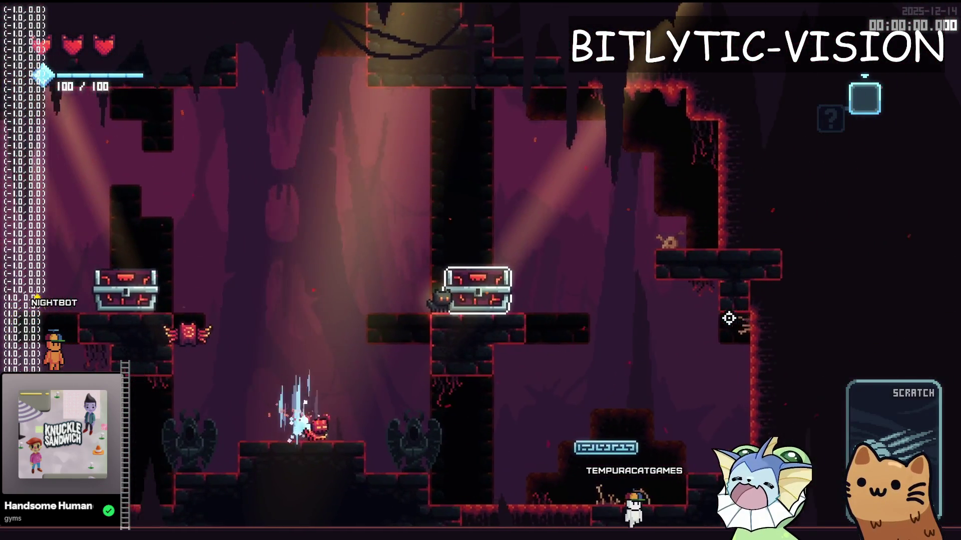
pyautogui.press('space')
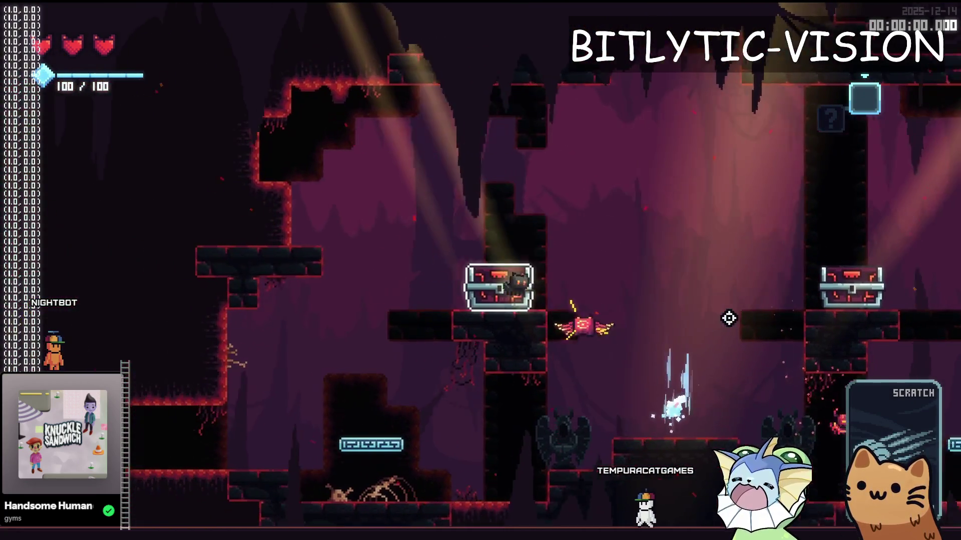
pyautogui.press('space')
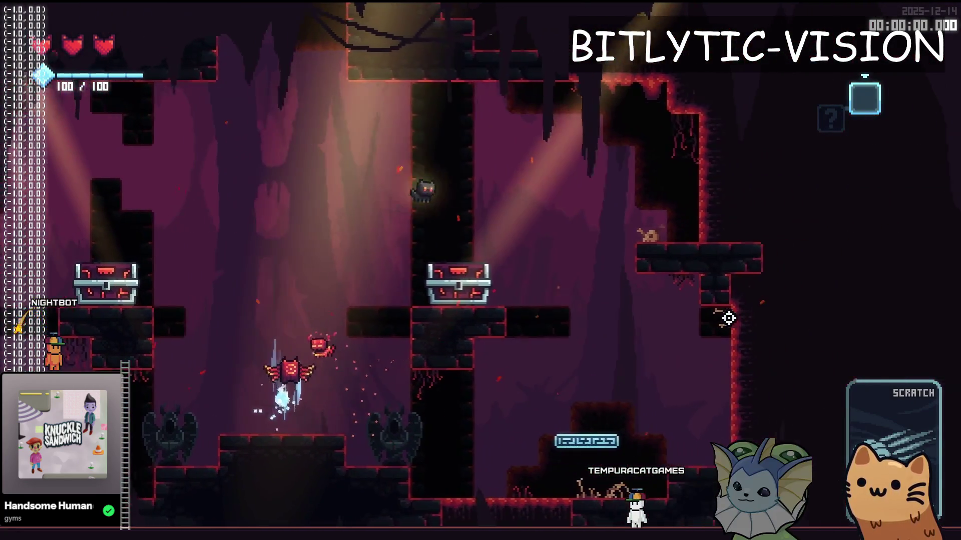
pyautogui.press('a')
pyautogui.press('d')
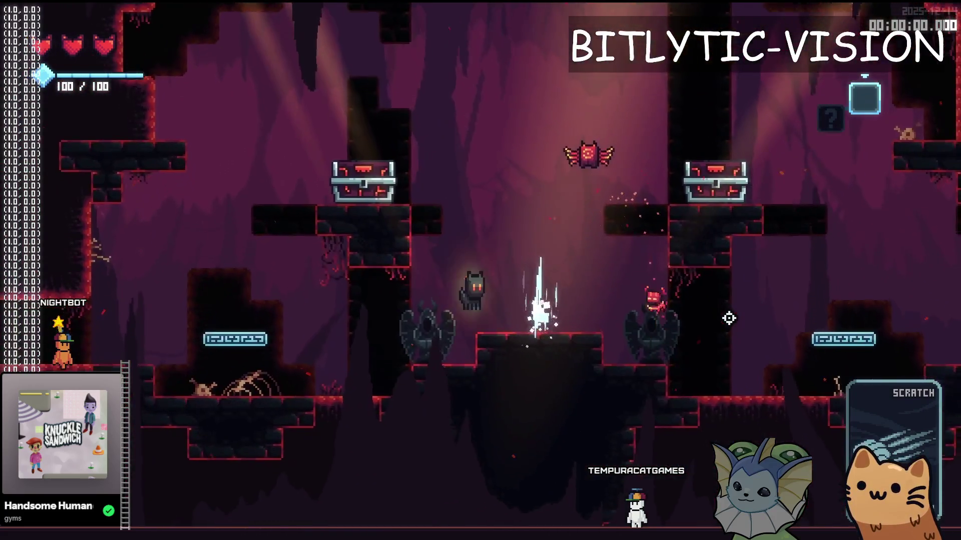
pyautogui.press('space')
pyautogui.press('a')
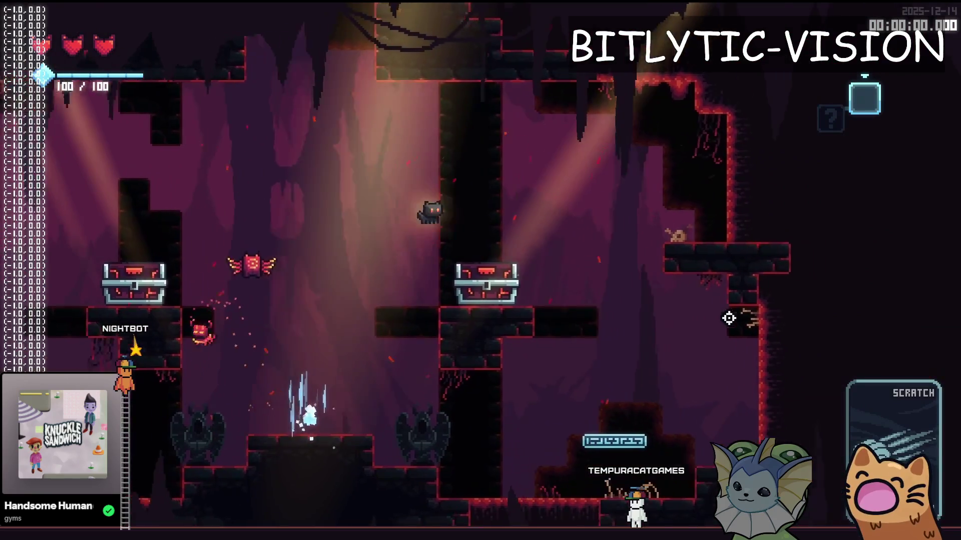
pyautogui.press('F8')
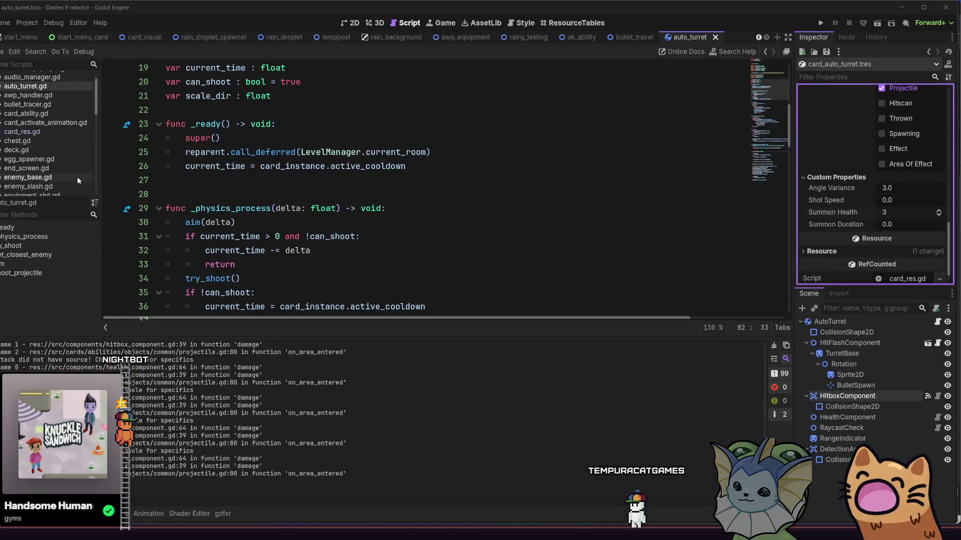
# Step: Add a GibSpawner node to the AutoTurret scene by searching 'gibs', then select HealthComponent
pyautogui.click(458, 237)
pyautogui.scroll(3, 458, 211)
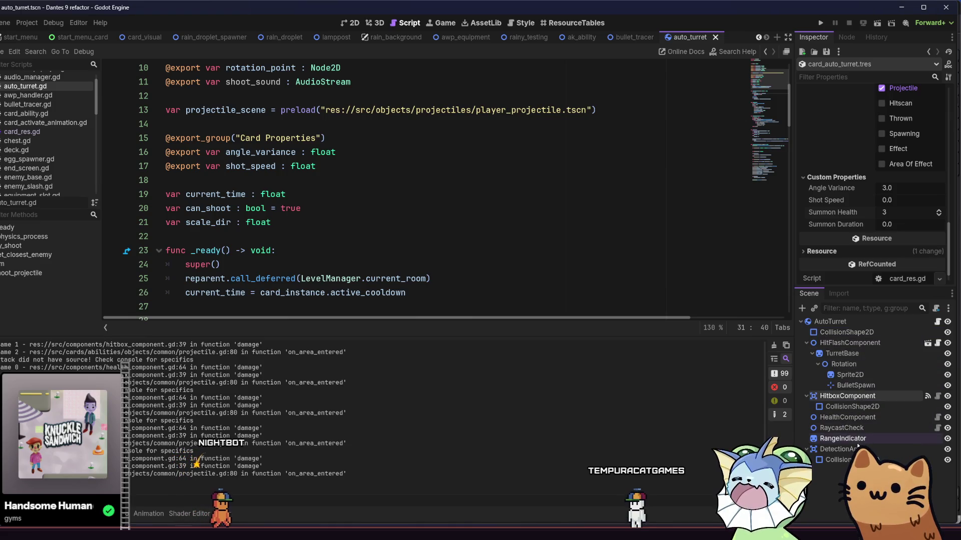
pyautogui.click(800, 309)
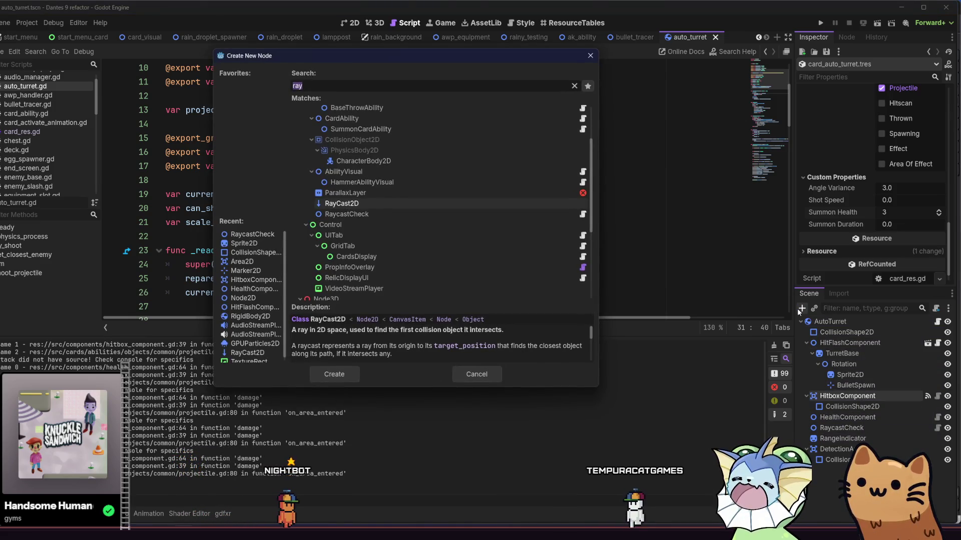
pyautogui.write('gibs')
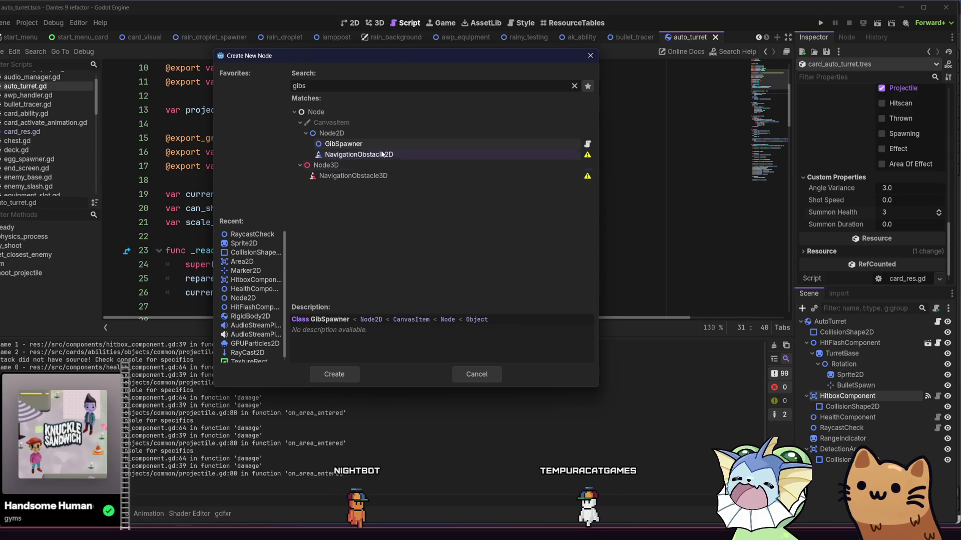
pyautogui.doubleClick(374, 144)
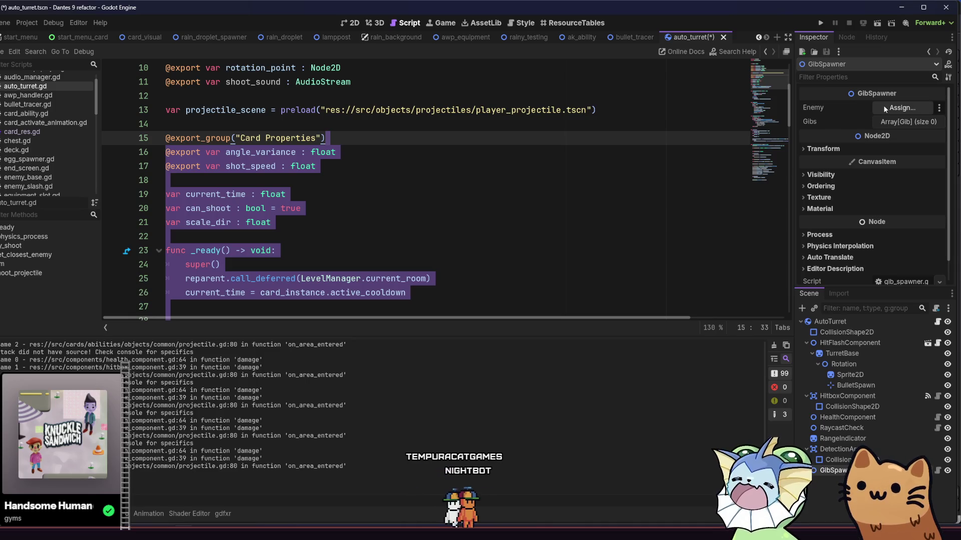
pyautogui.click(220, 264)
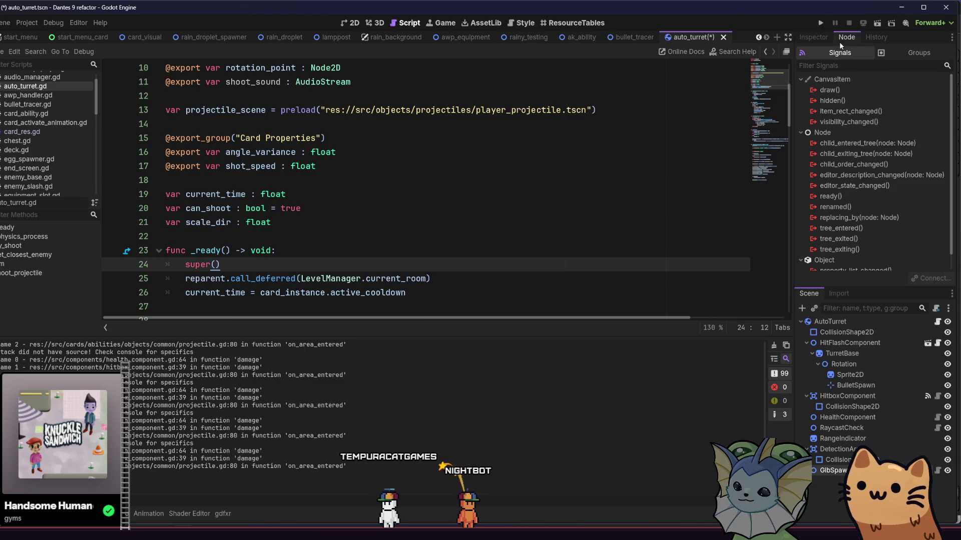
pyautogui.click(845, 417)
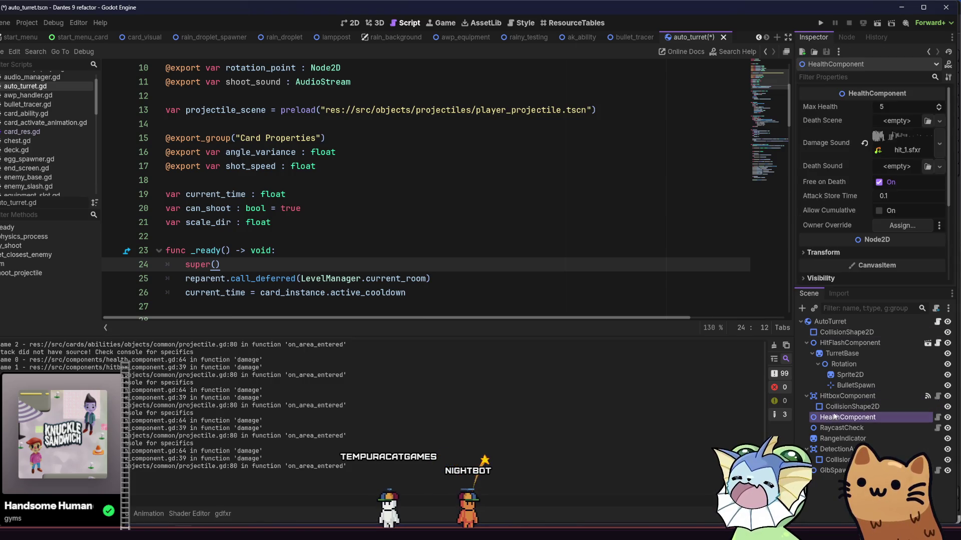
# Step: List HealthComponent's signals and back out of connecting health_changed
pyautogui.click(846, 37)
pyautogui.doubleClick(863, 111)
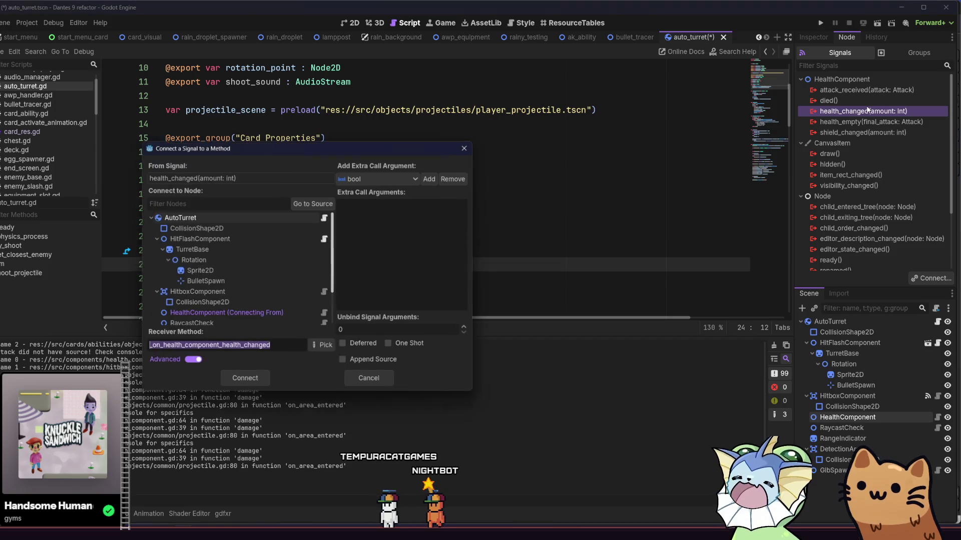
pyautogui.click(366, 378)
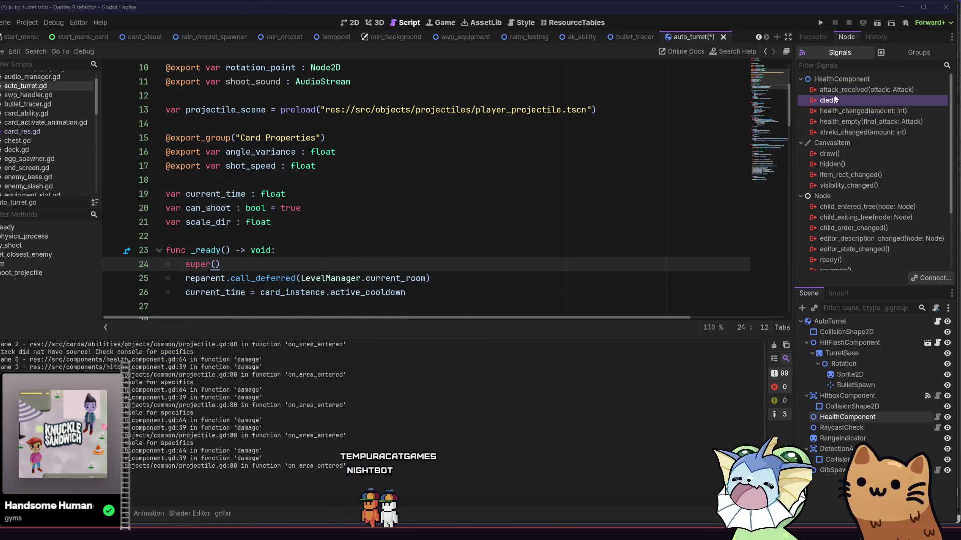
# Step: Try wiring died() to GibSpawner.spawn_gibs, abandon it, and open the health_empty connection
pyautogui.doubleClick(828, 101)
pyautogui.click(195, 323)
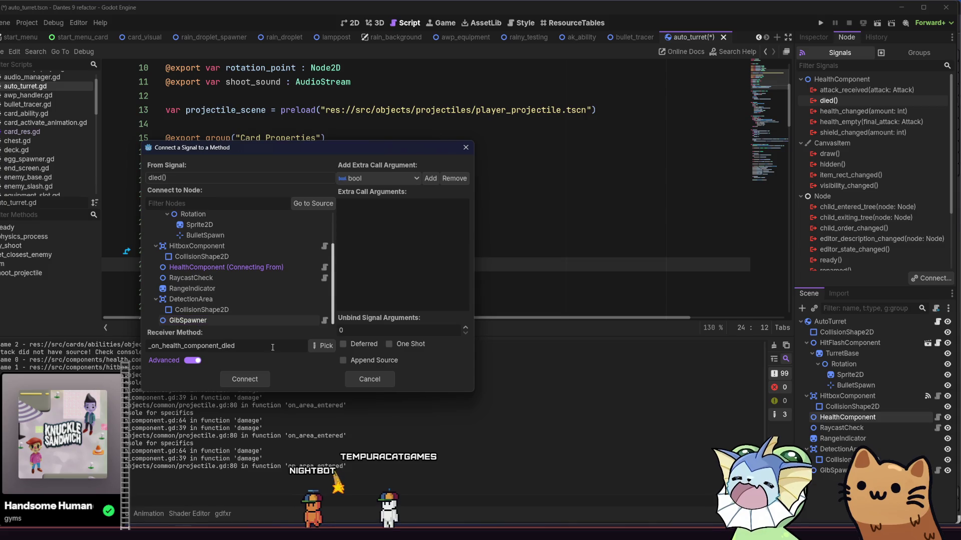
pyautogui.click(320, 346)
pyautogui.click(295, 176)
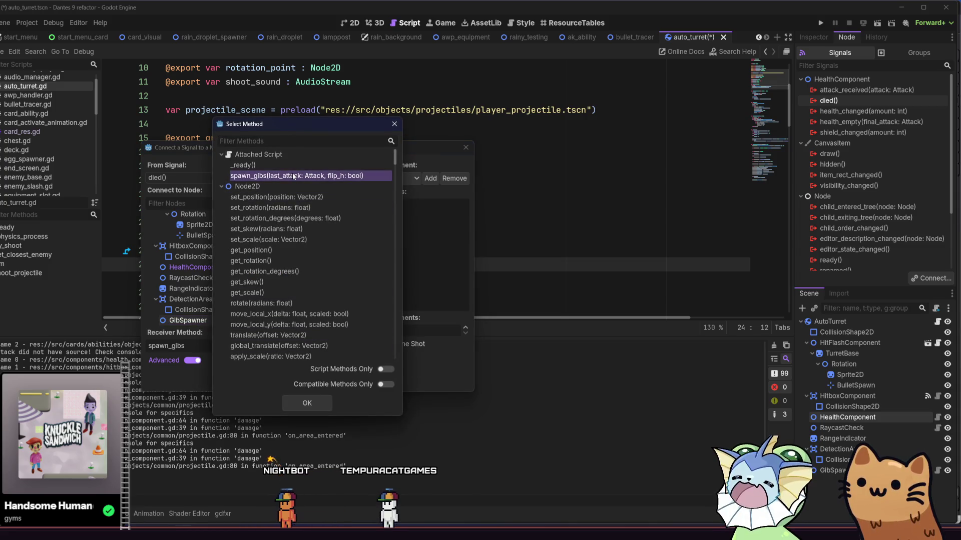
pyautogui.moveTo(270, 128)
pyautogui.mouseDown()
pyautogui.moveTo(349, 139)
pyautogui.moveTo(275, 125)
pyautogui.mouseUp()
pyautogui.click(399, 120)
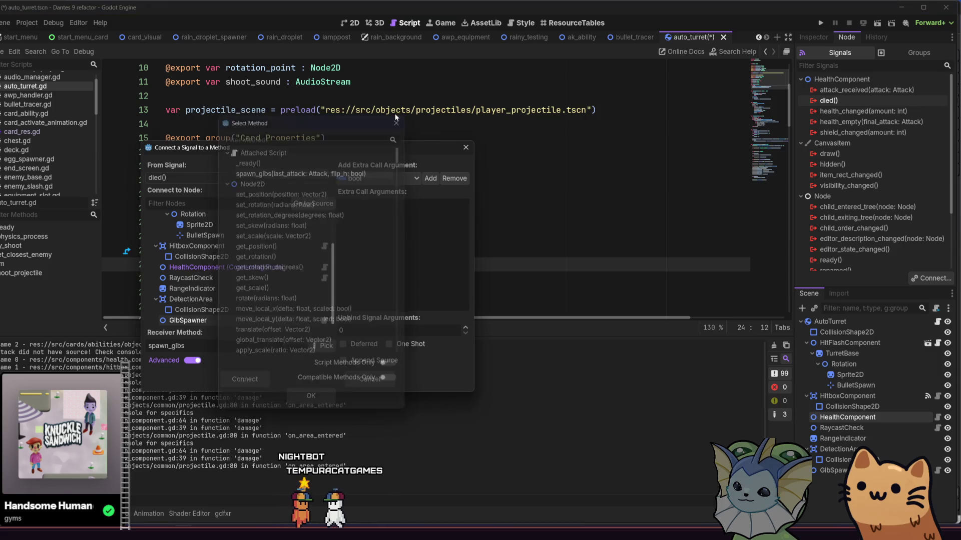
pyautogui.click(465, 148)
pyautogui.doubleClick(812, 124)
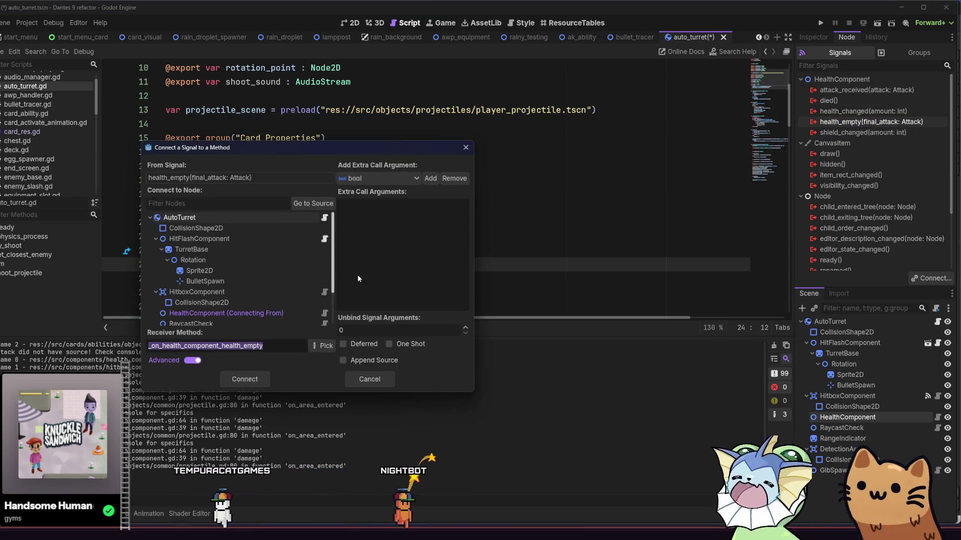
# Step: Pick GibSpawner's spawn_gibs as the receiver for health_empty
pyautogui.scroll(-3, 247, 310)
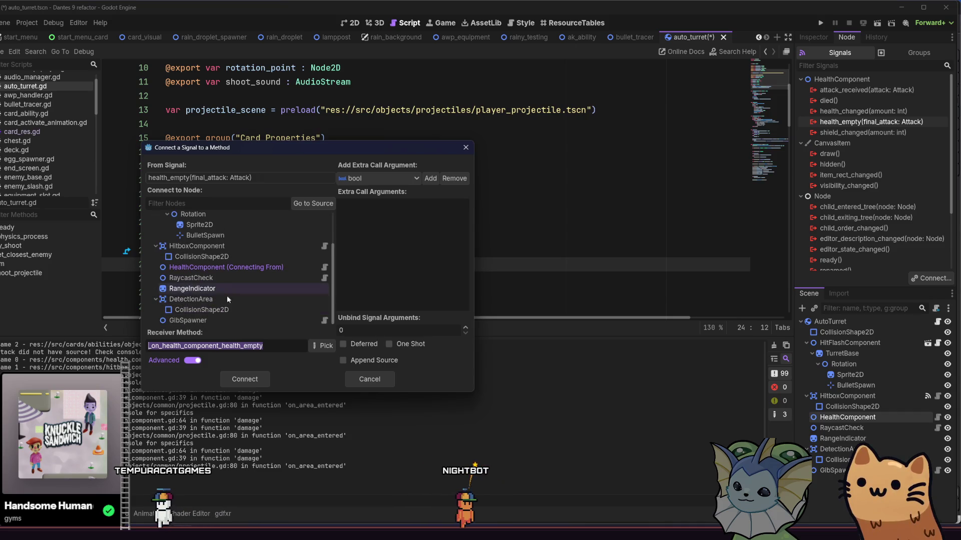
pyautogui.click(222, 317)
pyautogui.click(316, 349)
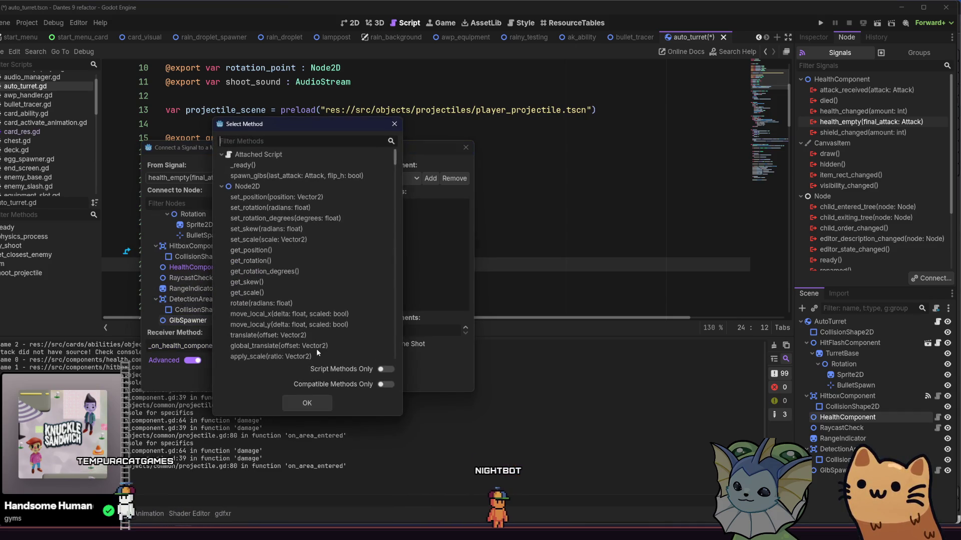
pyautogui.click(307, 176)
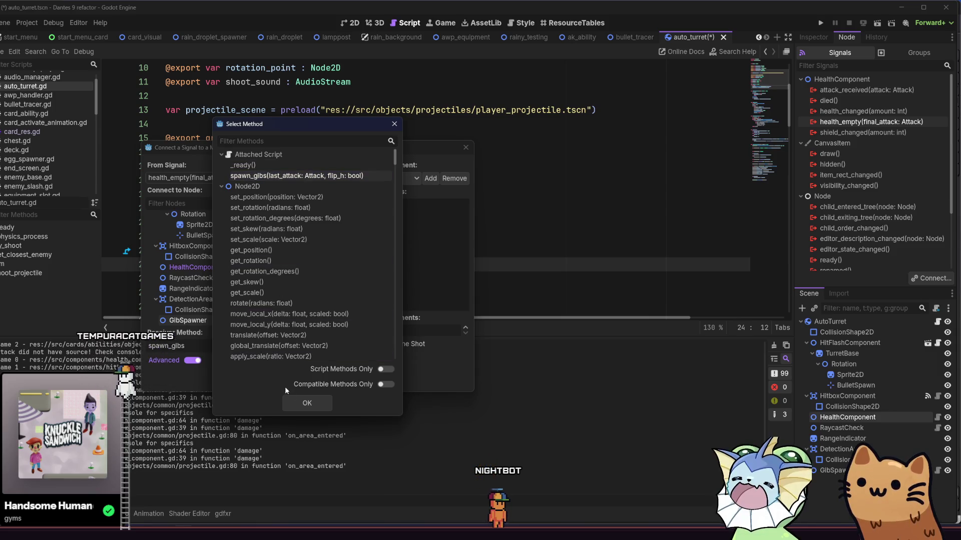
pyautogui.click(295, 407)
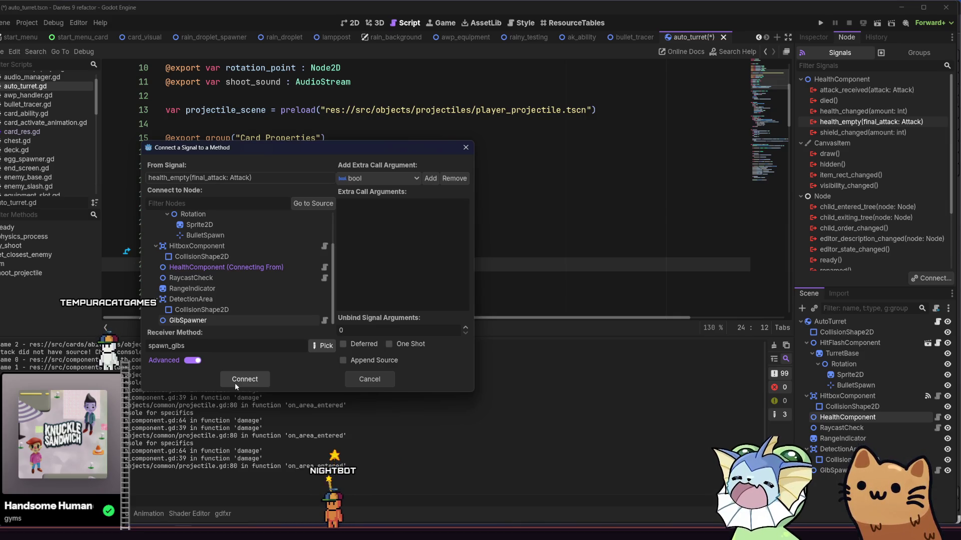
# Step: Remove the extra bool argument and set Unbind Signal Arguments to 1
pyautogui.click(409, 179)
pyautogui.click(425, 180)
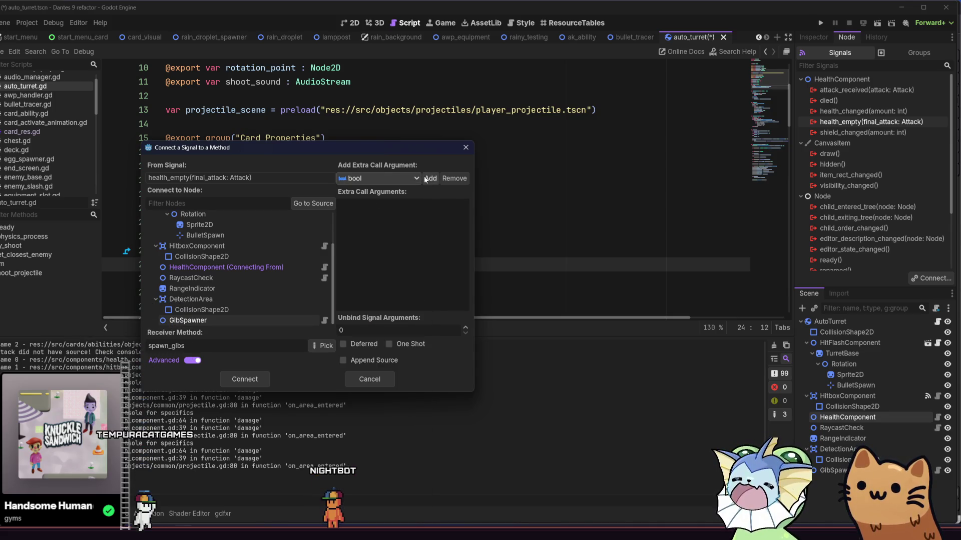
pyautogui.click(413, 220)
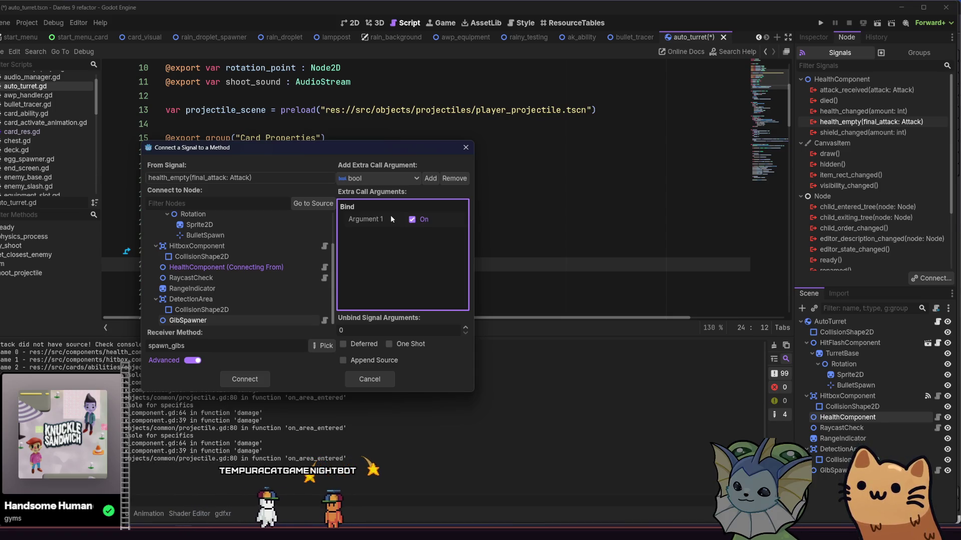
pyautogui.click(411, 220)
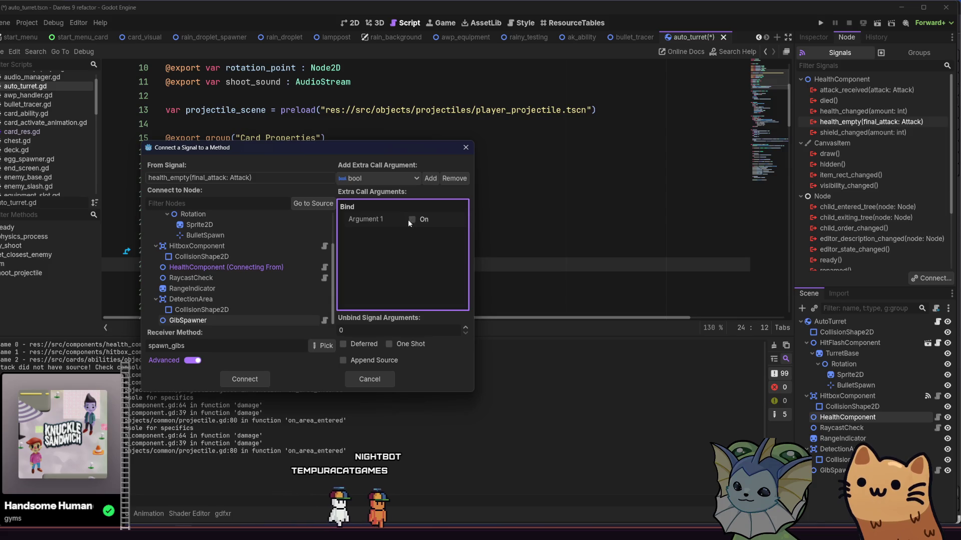
pyautogui.click(453, 178)
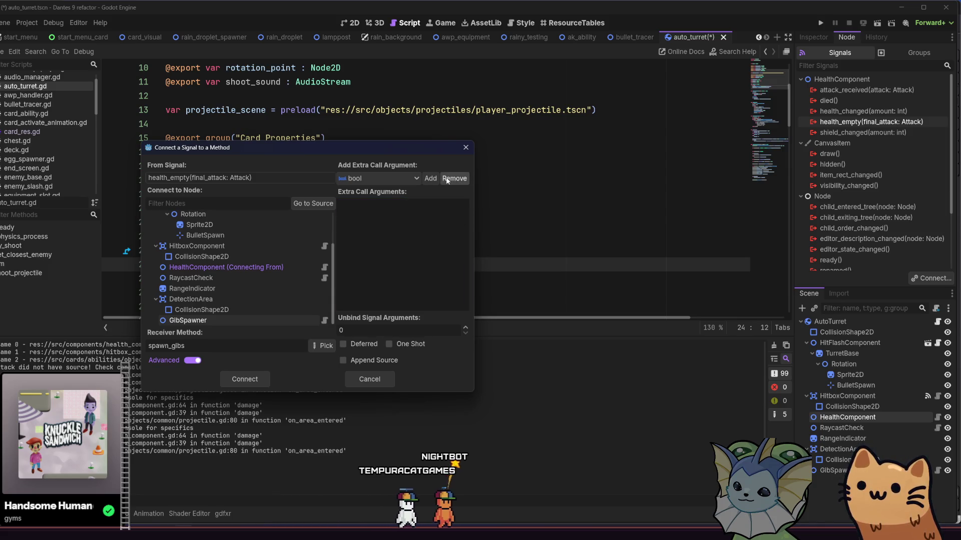
pyautogui.click(426, 228)
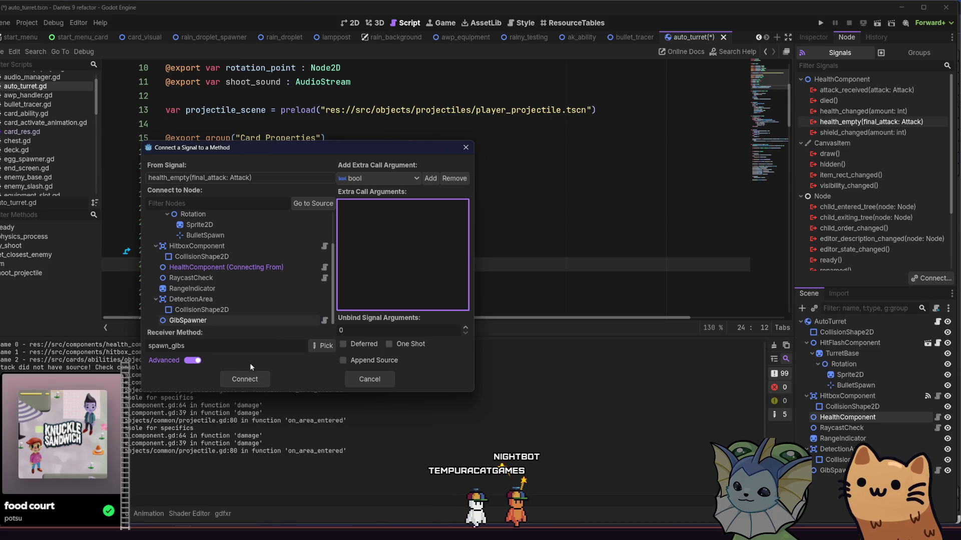
pyautogui.click(466, 328)
pyautogui.click(467, 333)
pyautogui.click(465, 328)
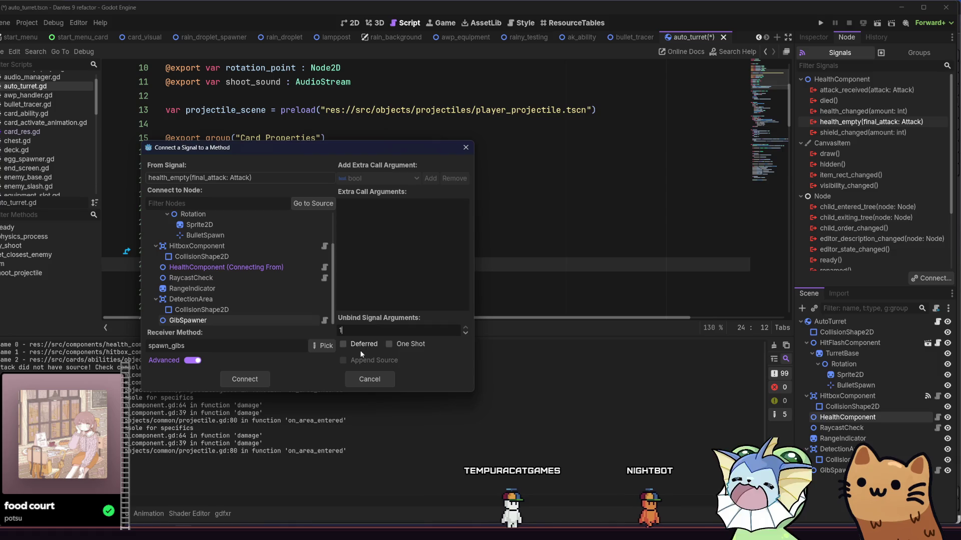
# Step: Connect health_empty to spawn_gibs and save the auto_turret scene
pyautogui.click(316, 345)
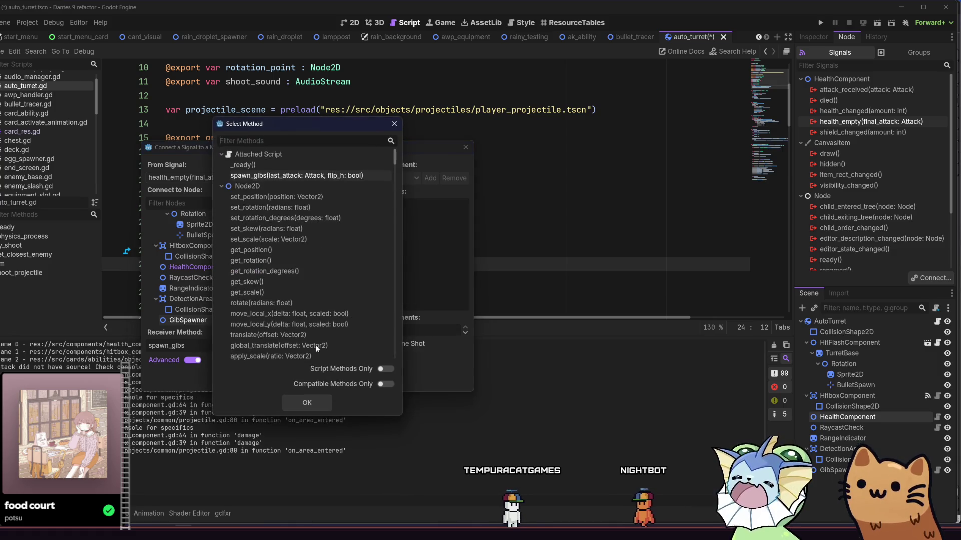
pyautogui.click(296, 402)
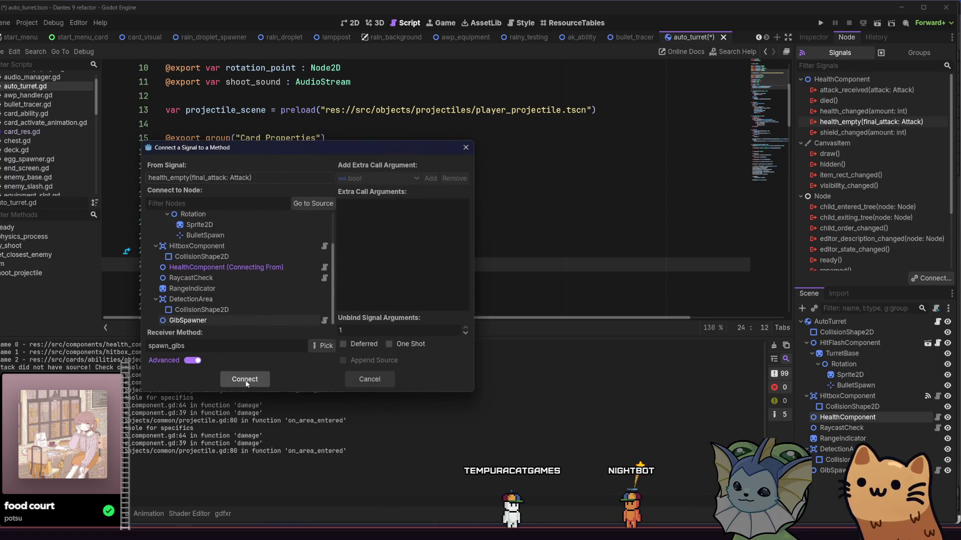
pyautogui.click(244, 380)
pyautogui.hotkey('ctrl', 's')
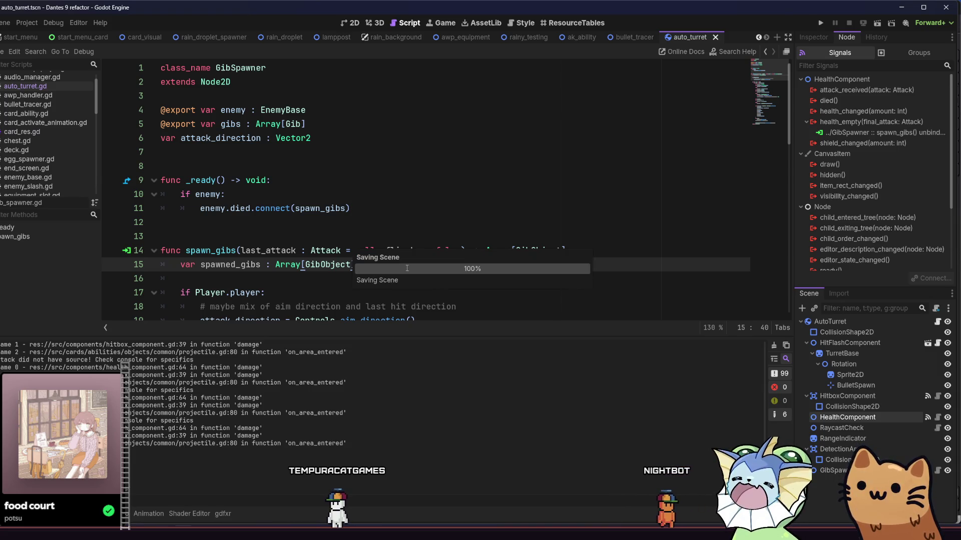
# Step: Select the GibSpawner node and run the project to the Dante's 9 main menu
pyautogui.click(831, 471)
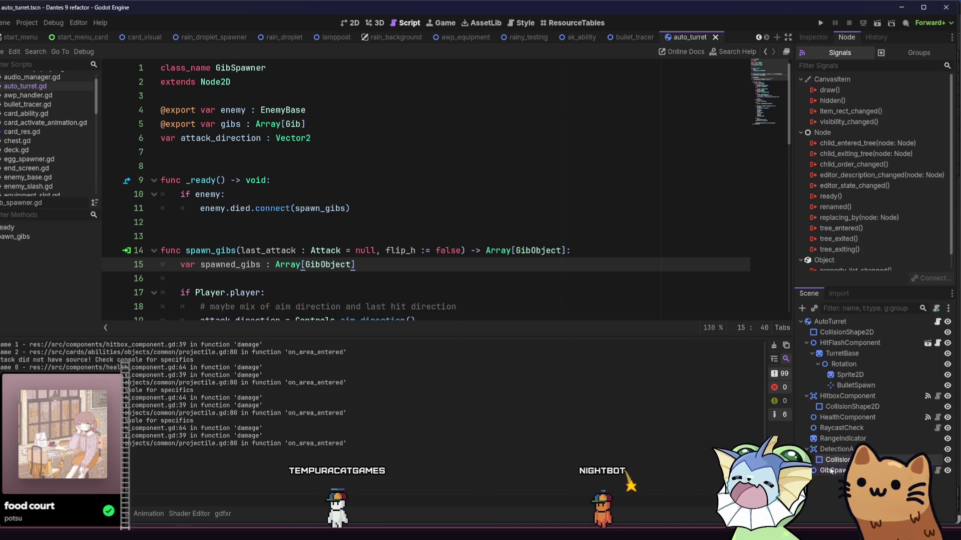
pyautogui.click(819, 24)
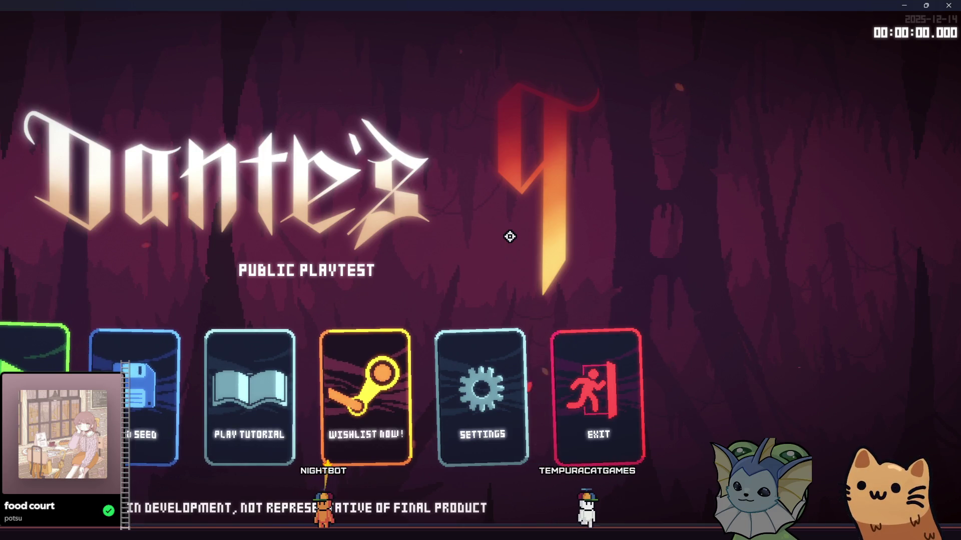
# Step: Close the running Dante's 9 game and bring up the gatos sprite sheet in Aseprite
pyautogui.click(942, 9)
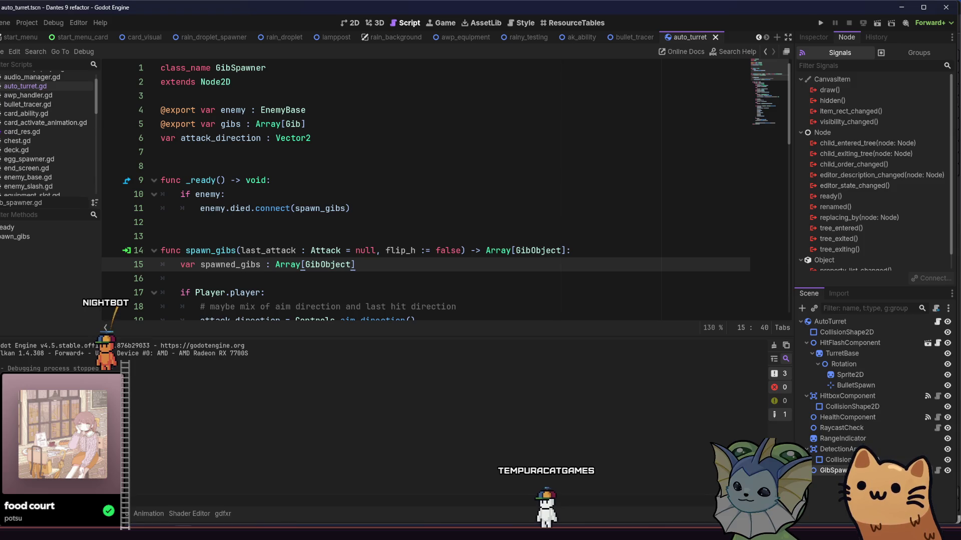
pyautogui.click(523, 450)
# Step: Select the dark stand sprite and place it beneath the gatling gun as a turret mockup
pyautogui.moveTo(277, 323)
pyautogui.mouseDown()
pyautogui.moveTo(267, 276)
pyautogui.moveTo(226, 269)
pyautogui.mouseUp()
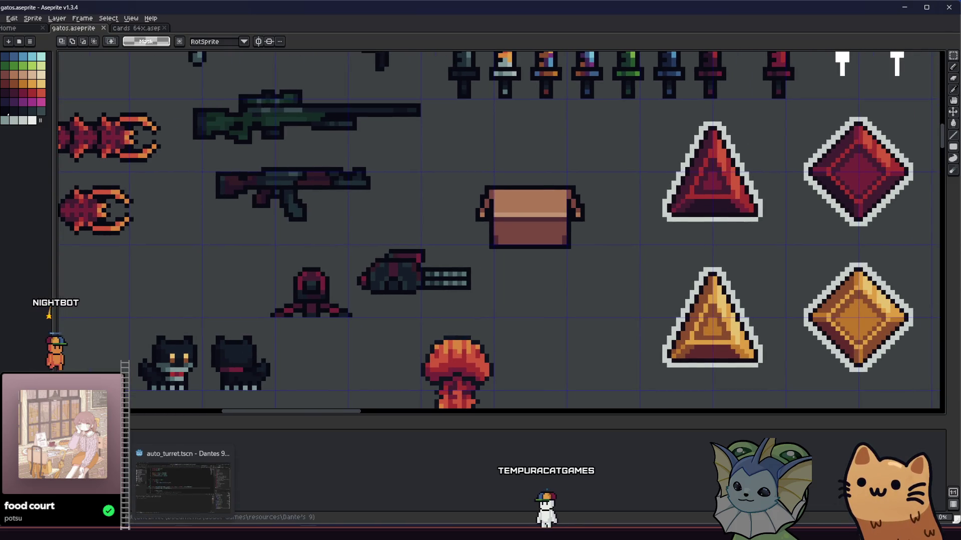
pyautogui.scroll(2, 254, 248)
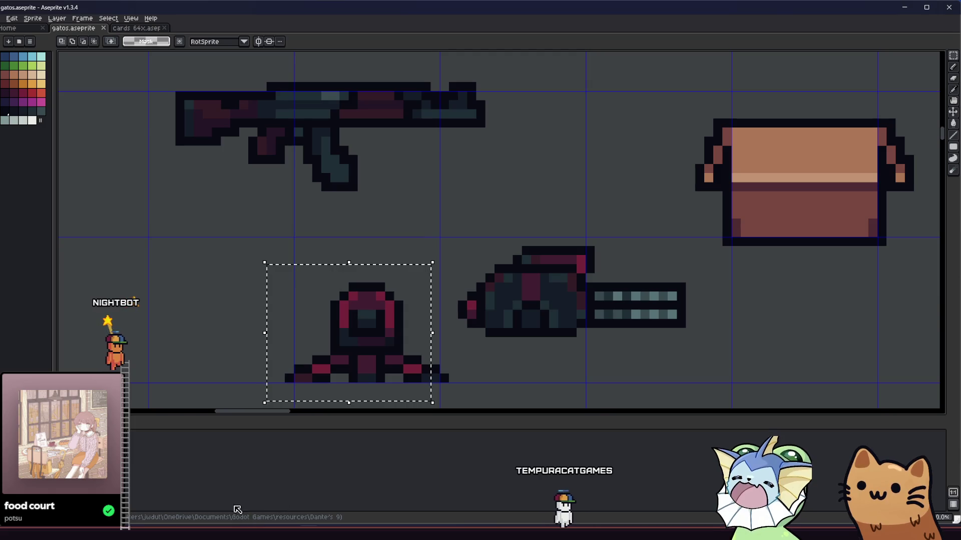
pyautogui.moveTo(179, 250)
pyautogui.mouseDown()
pyautogui.moveTo(440, 381)
pyautogui.moveTo(446, 396)
pyautogui.mouseUp()
pyautogui.moveTo(384, 358); pyautogui.dragTo(547, 358)
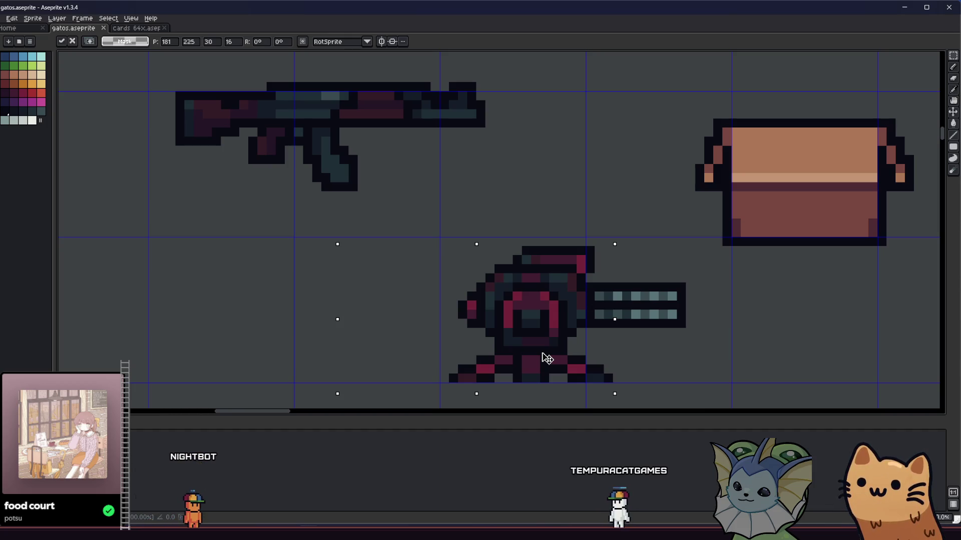
pyautogui.moveTo(547, 358)
pyautogui.mouseDown()
pyautogui.moveTo(311, 316)
pyautogui.moveTo(381, 356)
pyautogui.mouseUp()
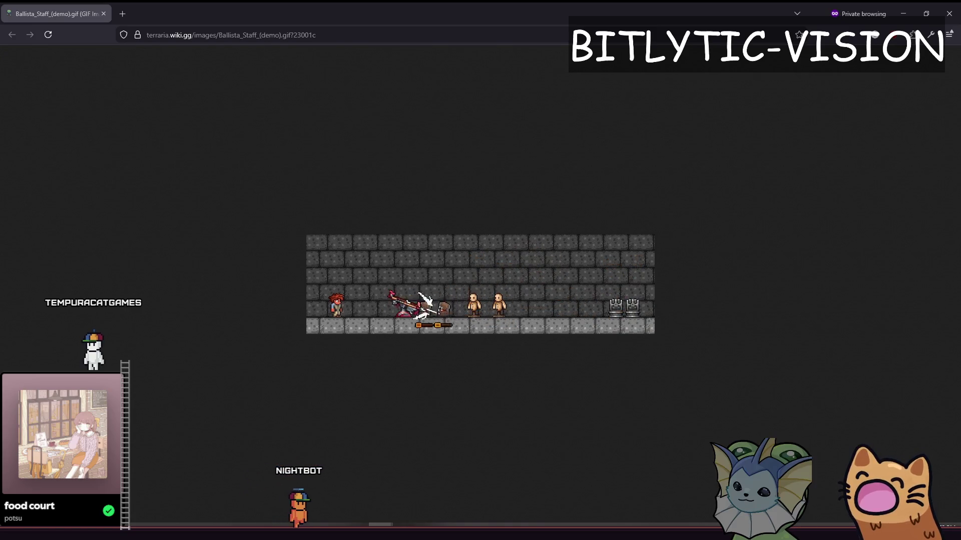
# Step: Scroll through the Starbounder wiki Mechs page
pyautogui.click(673, 483)
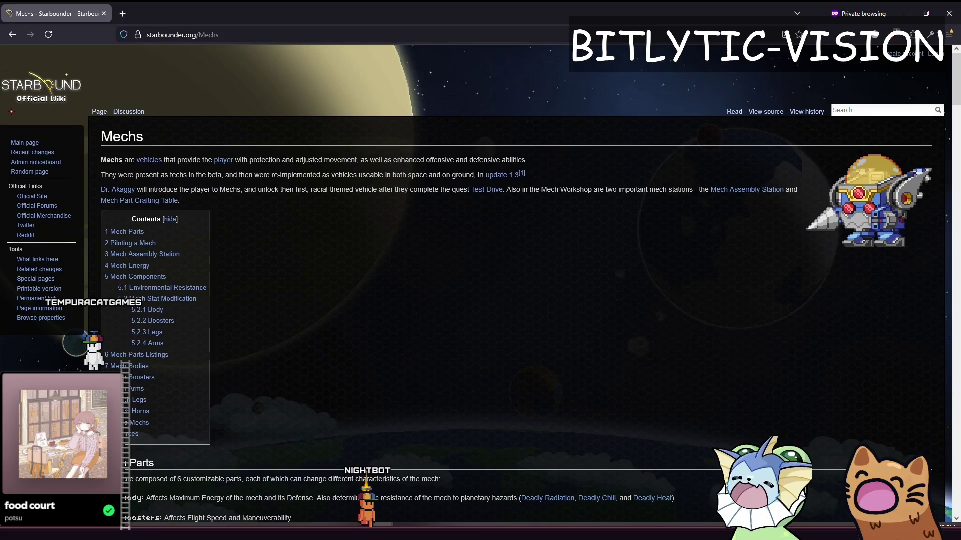
pyautogui.scroll(-15, 545, 299)
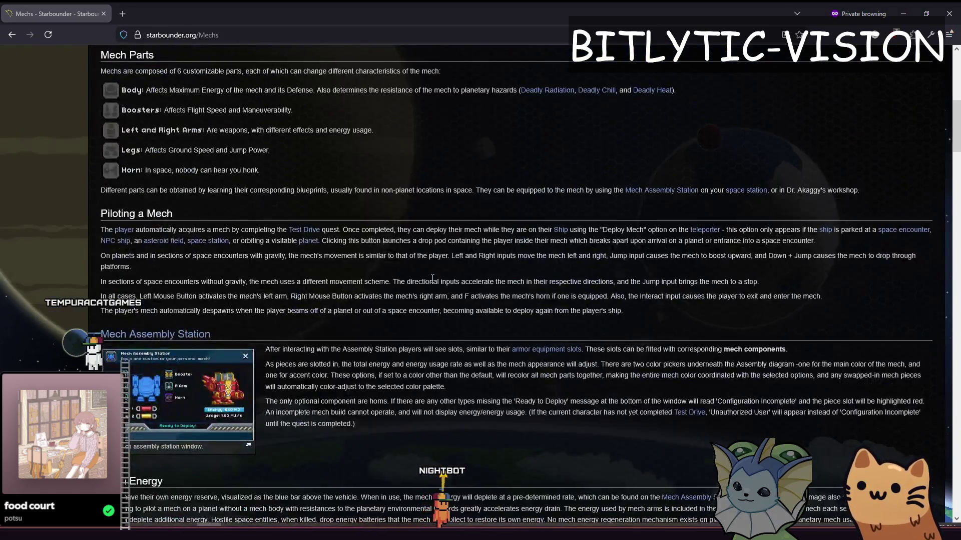
pyautogui.scroll(5, 545, 301)
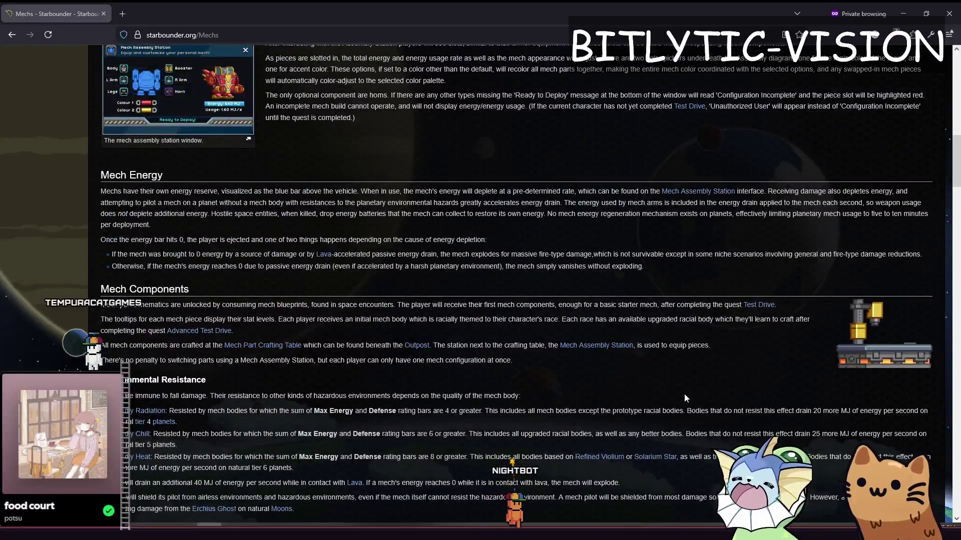
pyautogui.scroll(4, 683, 393)
pyautogui.scroll(5, 480, 335)
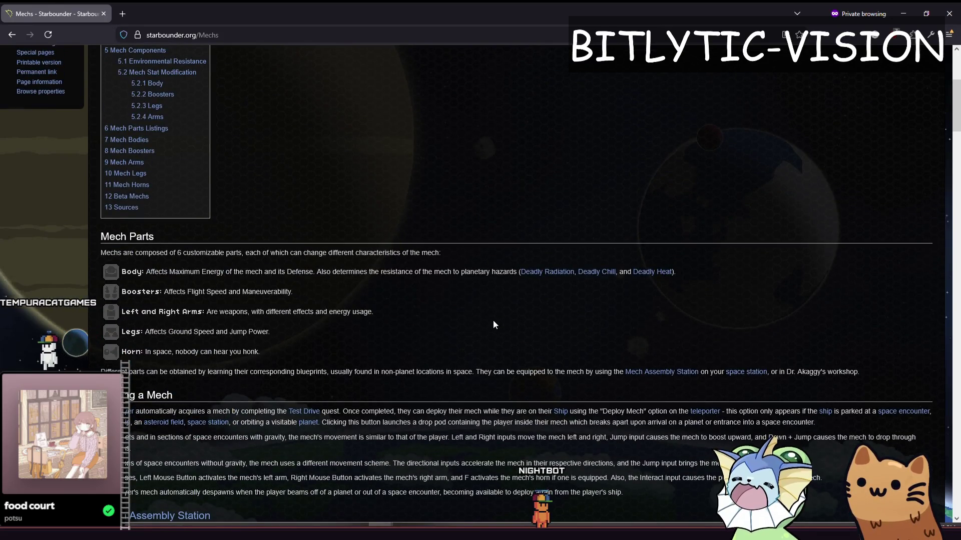
pyautogui.scroll(1, 437, 313)
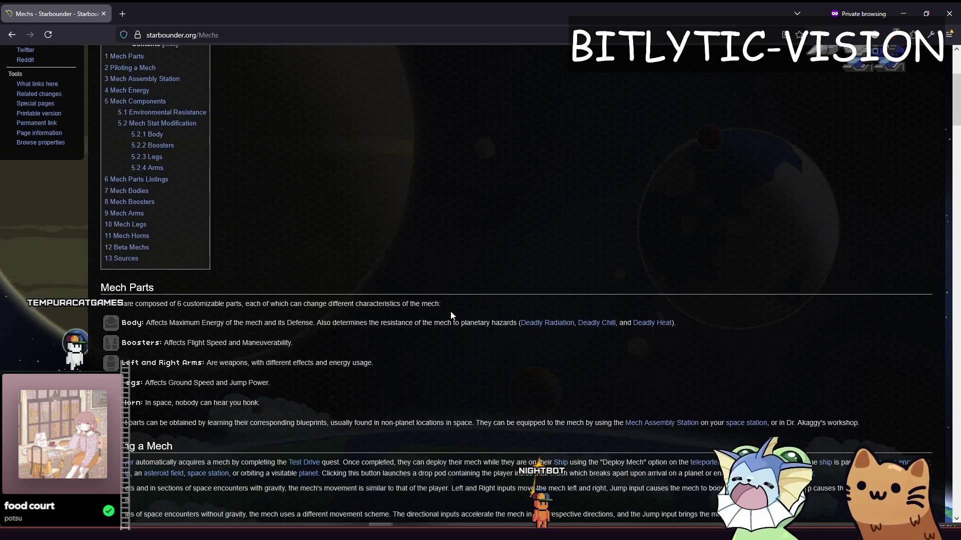
pyautogui.scroll(-4, 451, 313)
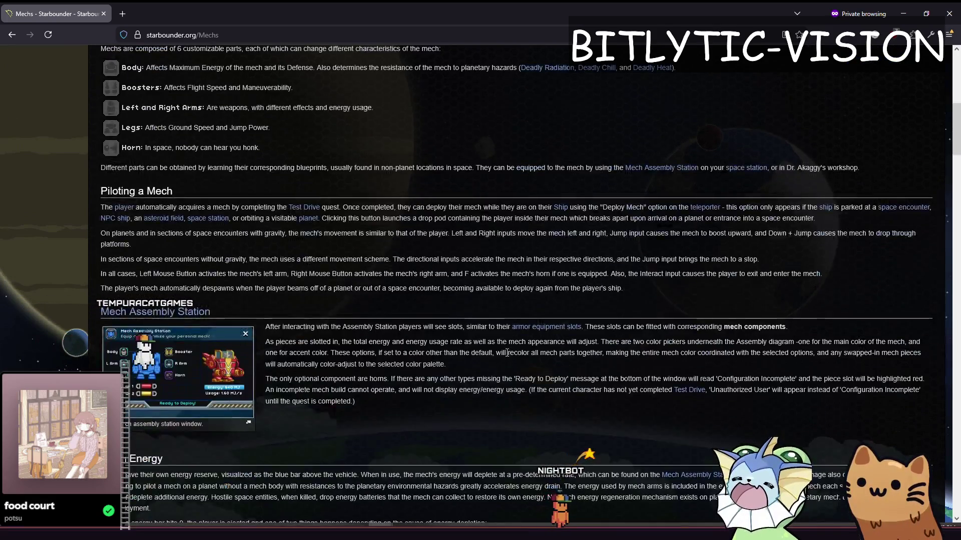
pyautogui.scroll(-10, 491, 326)
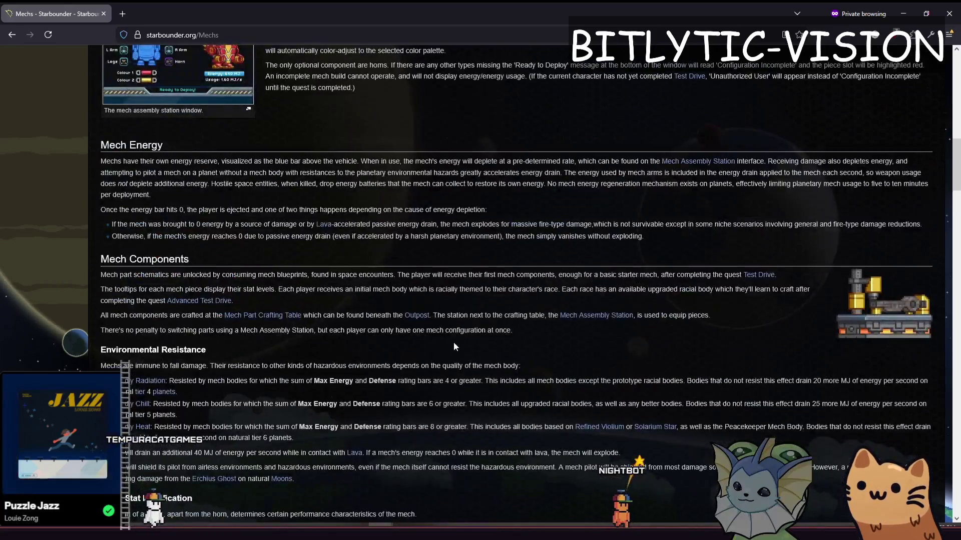
pyautogui.scroll(-5, 435, 313)
pyautogui.scroll(20, 438, 310)
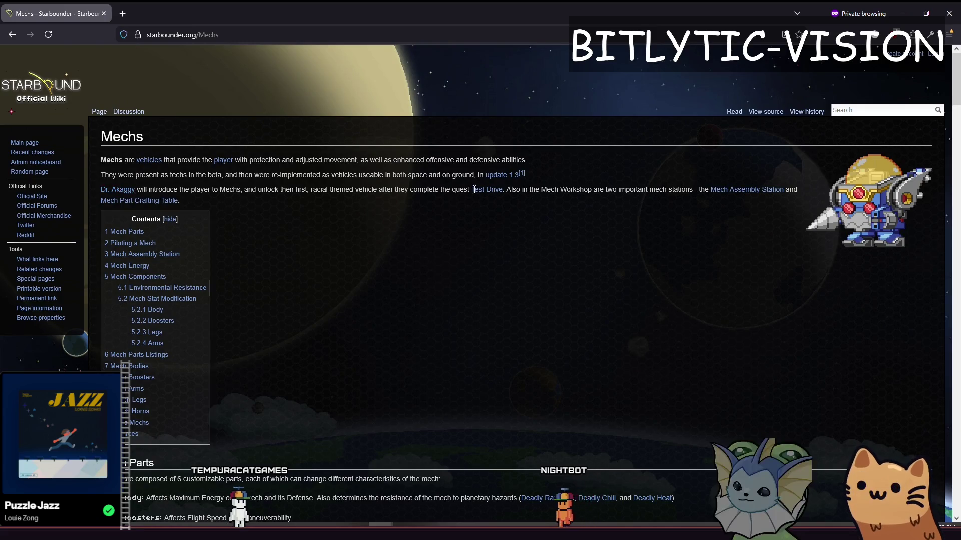
# Step: Visit the Test Drive quest page, browse back and forth, and return to the Mechs page
pyautogui.click(486, 190)
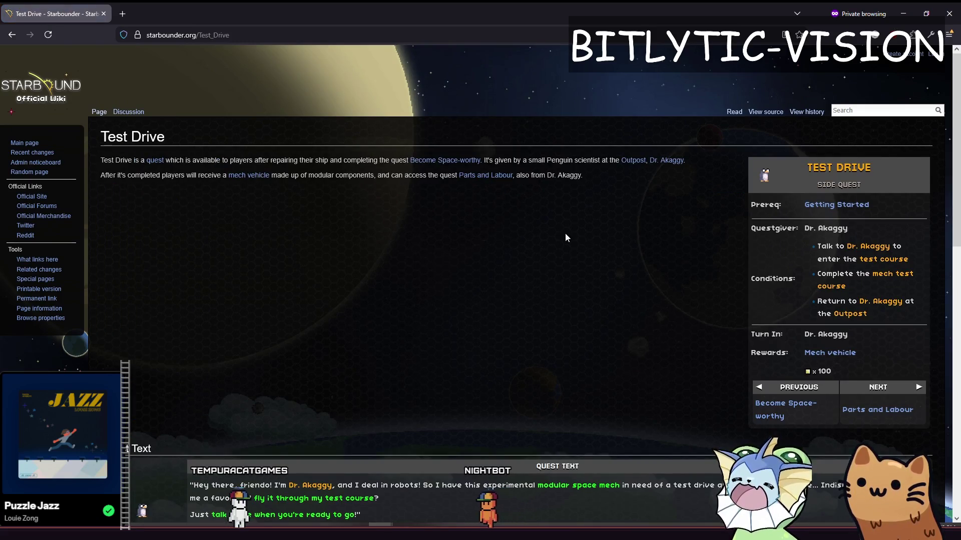
pyautogui.scroll(-5, 575, 210)
pyautogui.scroll(6, 563, 194)
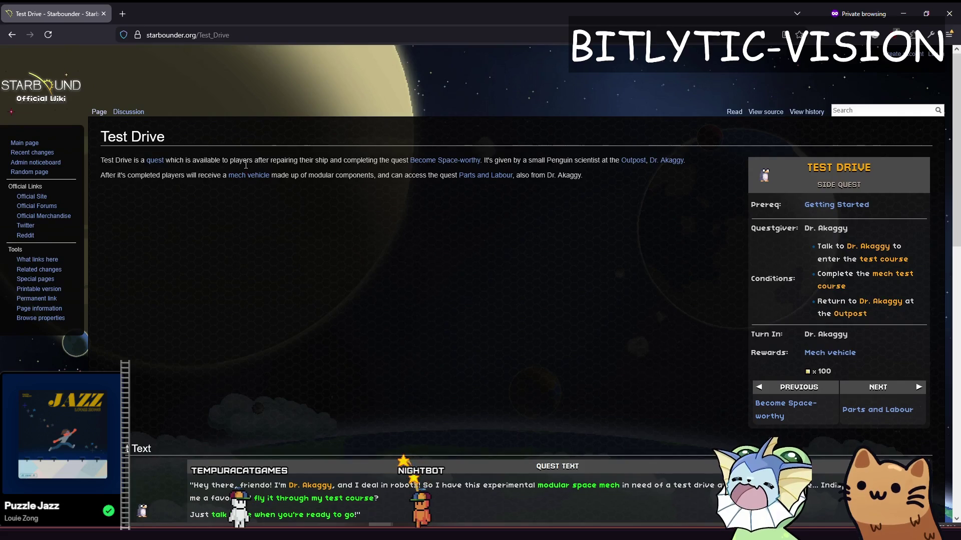
pyautogui.hotkey('alt', 'Left')
pyautogui.hotkey('alt', 'Right')
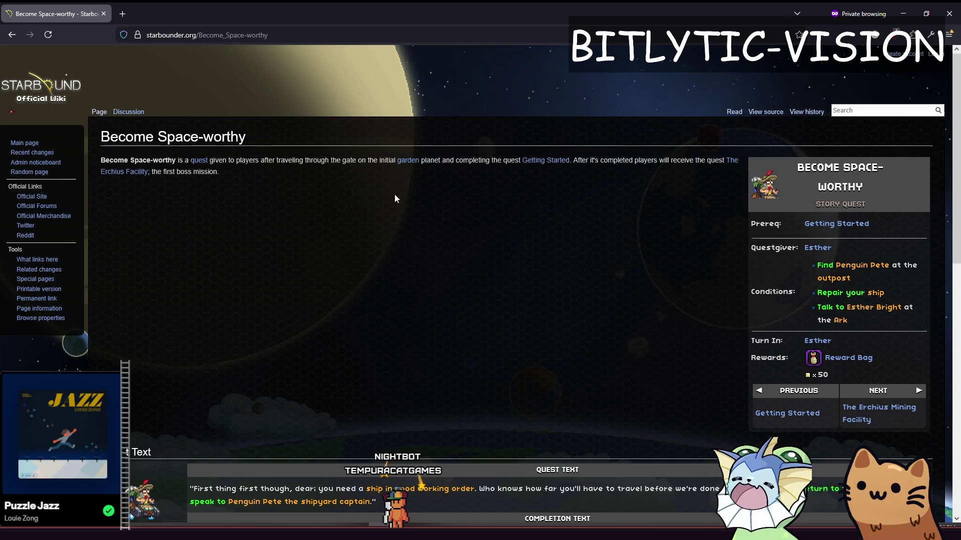
pyautogui.hotkey('alt', 'Left')
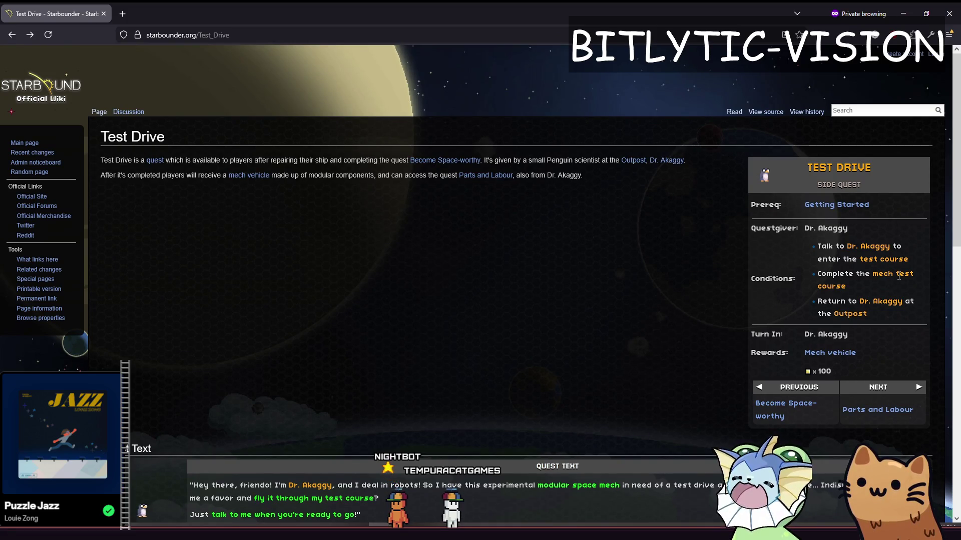
pyautogui.hotkey('alt', 'Left')
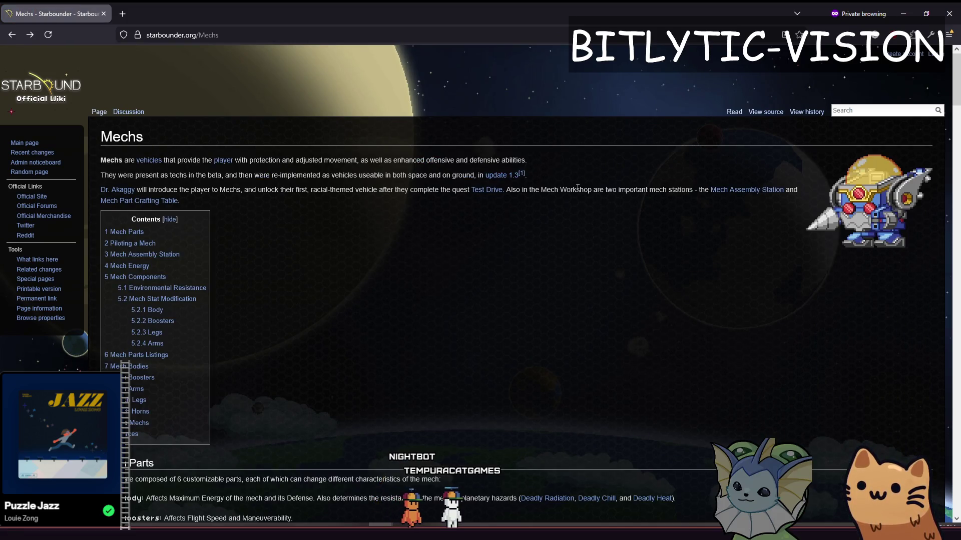
pyautogui.scroll(-3, 586, 271)
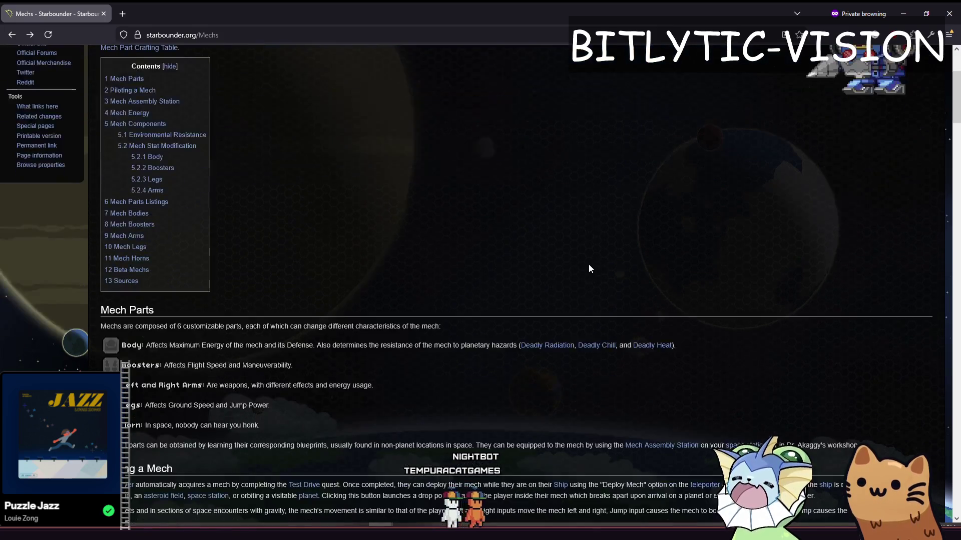
pyautogui.hotkey('ctrl', 'f')
# Step: Step through the 'test' matches on the Mechs page, then return to the top
pyautogui.write('test')
pyautogui.press('Return')
pyautogui.press('Return')
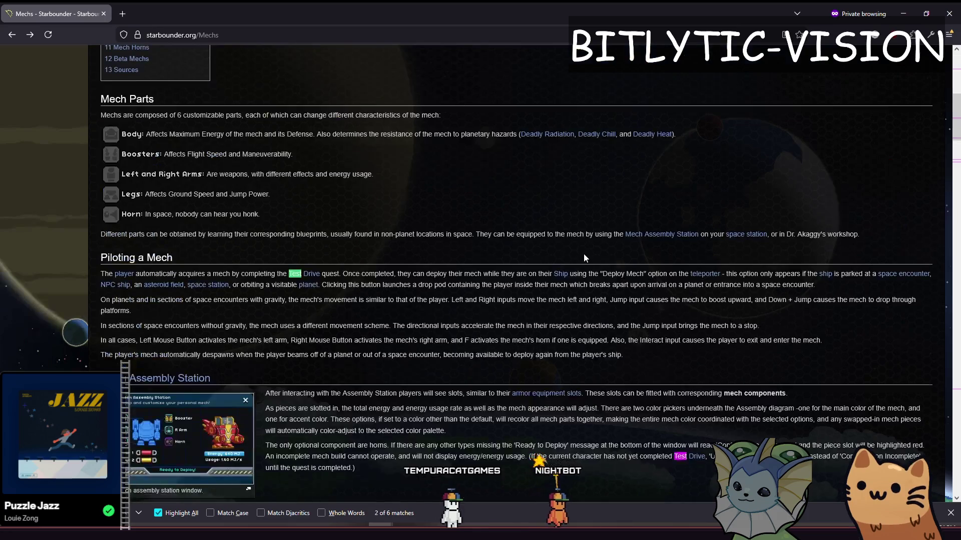
pyautogui.press('Return')
pyautogui.press('Return')
pyautogui.press('Return')
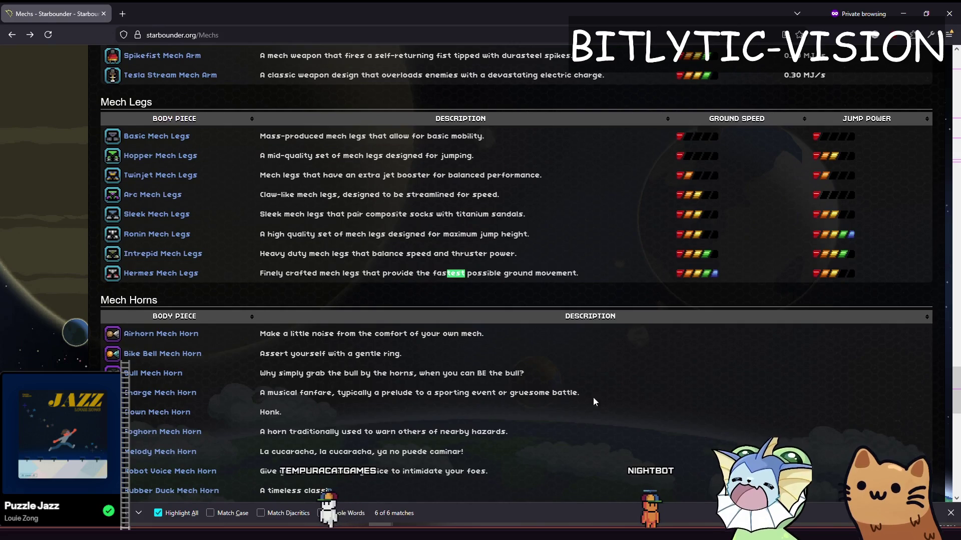
pyautogui.hotkey('ctrl', 'Home')
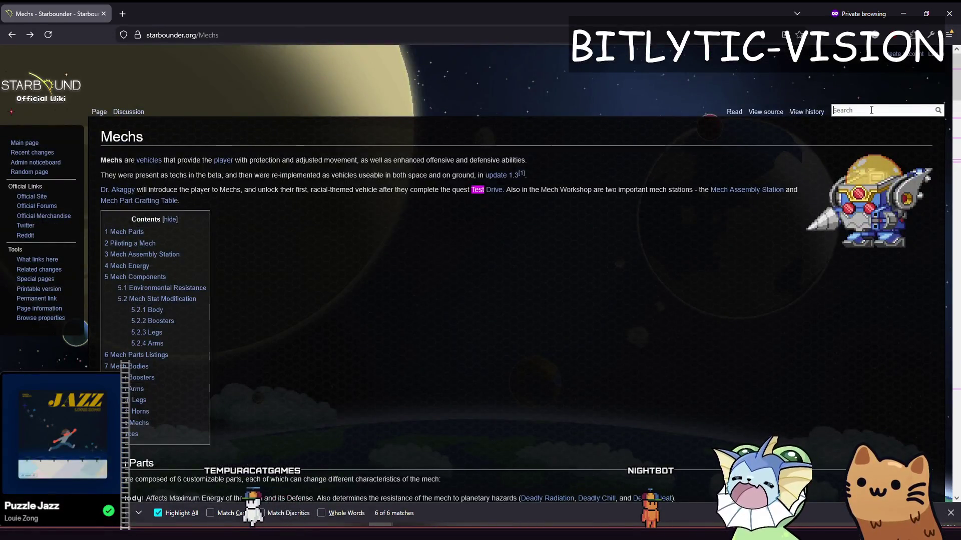
# Step: Search the wiki for 'mech test course' and open the Advanced Test Drive and Penguin Weaponry Testing Site quests
pyautogui.write('test course')
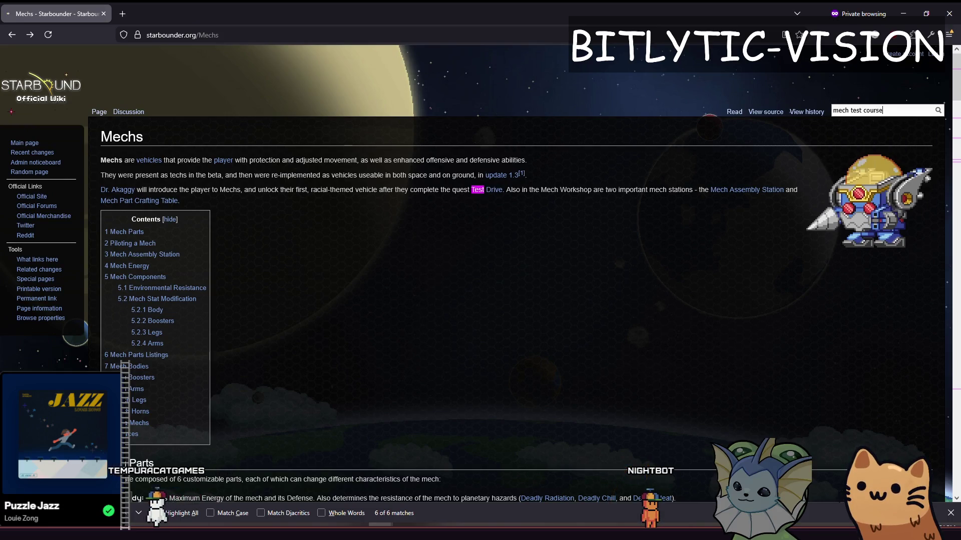
pyautogui.press('Return')
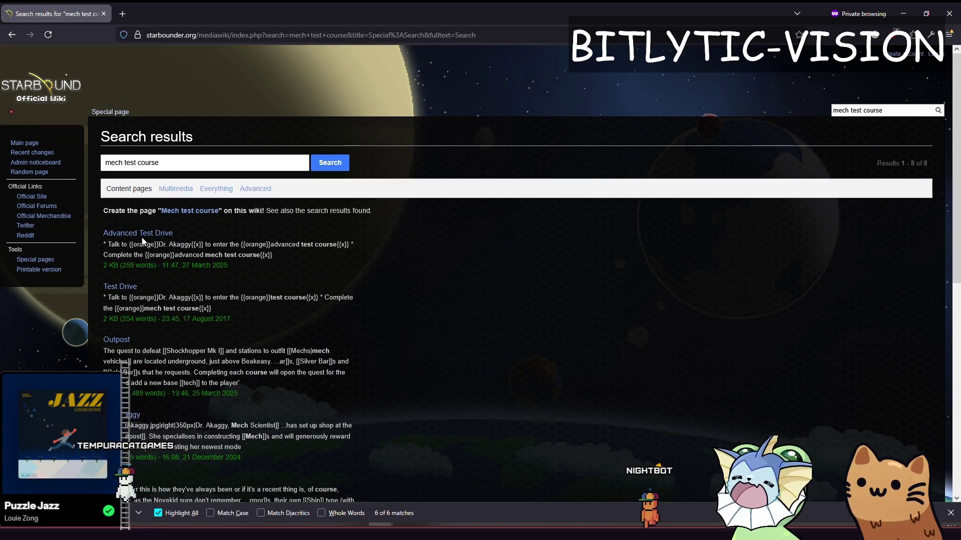
pyautogui.click(146, 234)
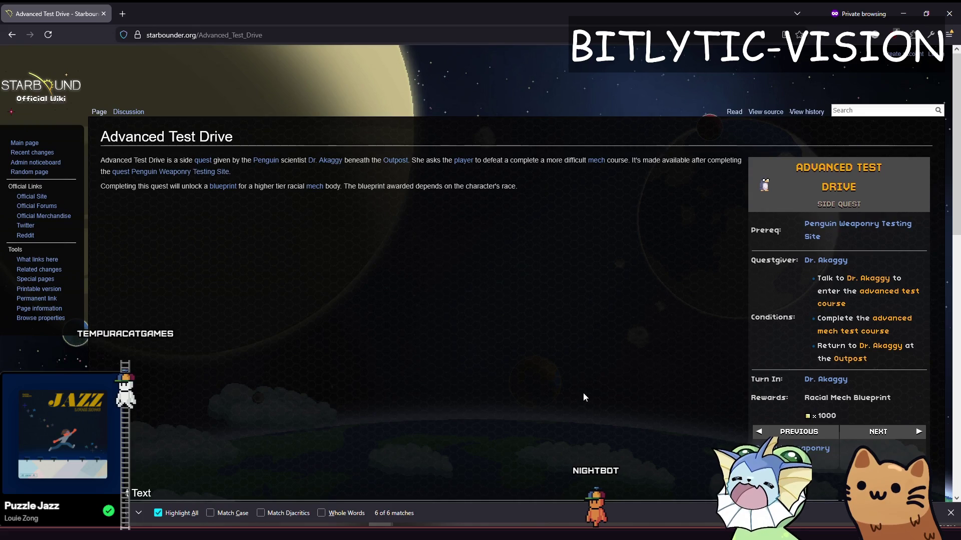
pyautogui.click(171, 172)
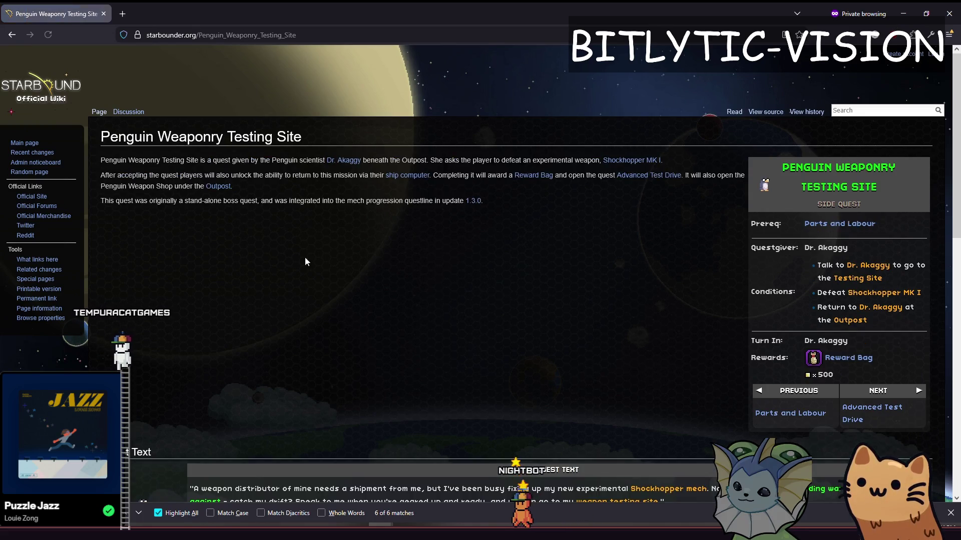
pyautogui.scroll(-1, 646, 246)
pyautogui.scroll(-6, 646, 245)
pyautogui.scroll(5, 382, 187)
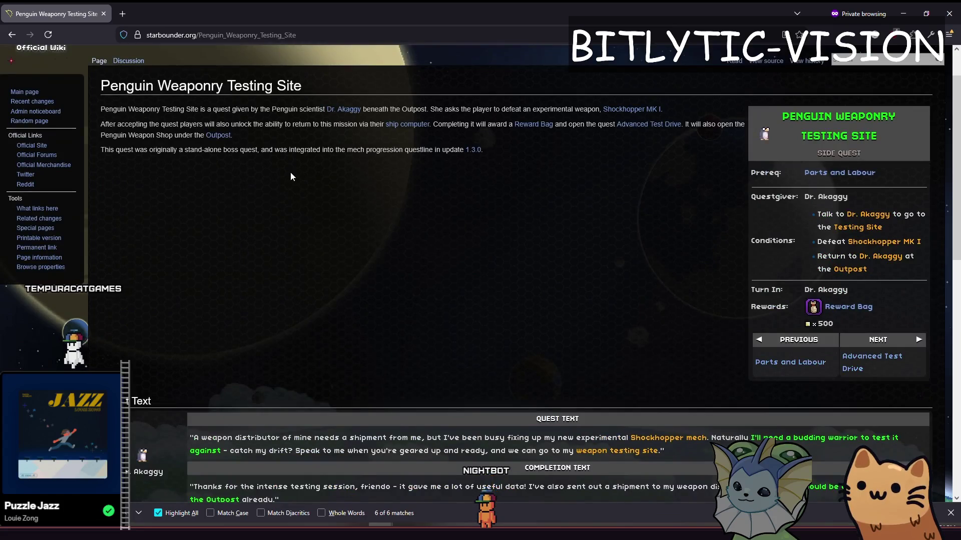
pyautogui.scroll(2, 362, 240)
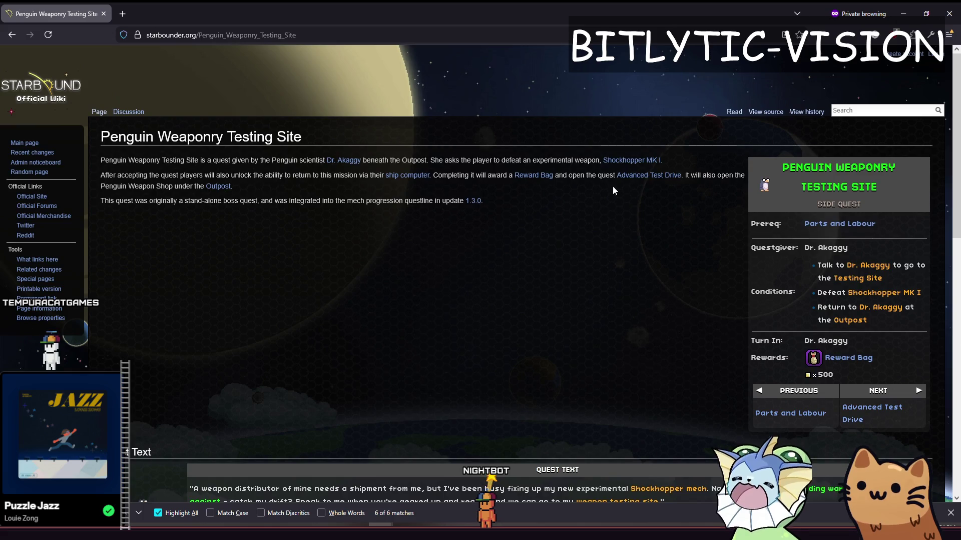
# Step: Open the Shockhopper Mk I mini-boss page, revisit the testing site, and return to it
pyautogui.click(629, 161)
pyautogui.scroll(-9, 601, 208)
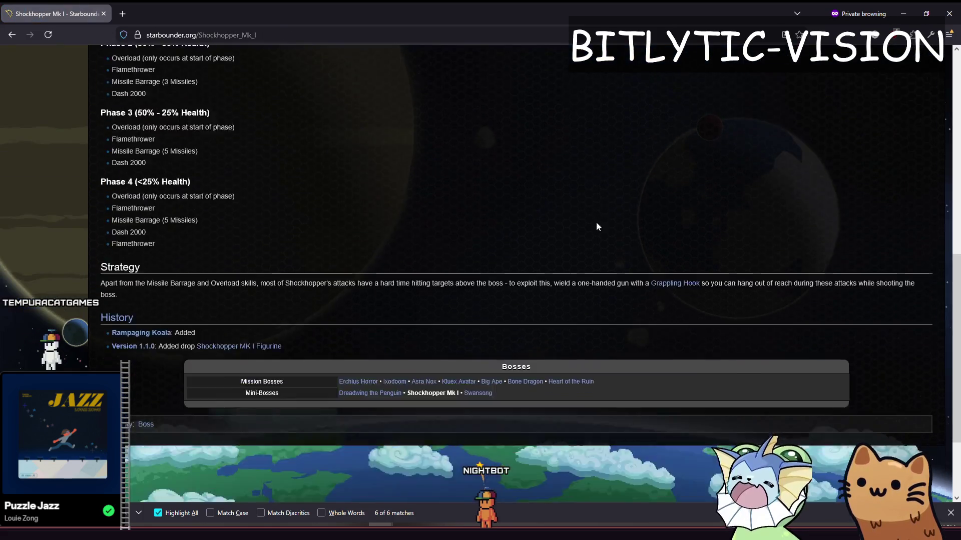
pyautogui.scroll(9, 596, 222)
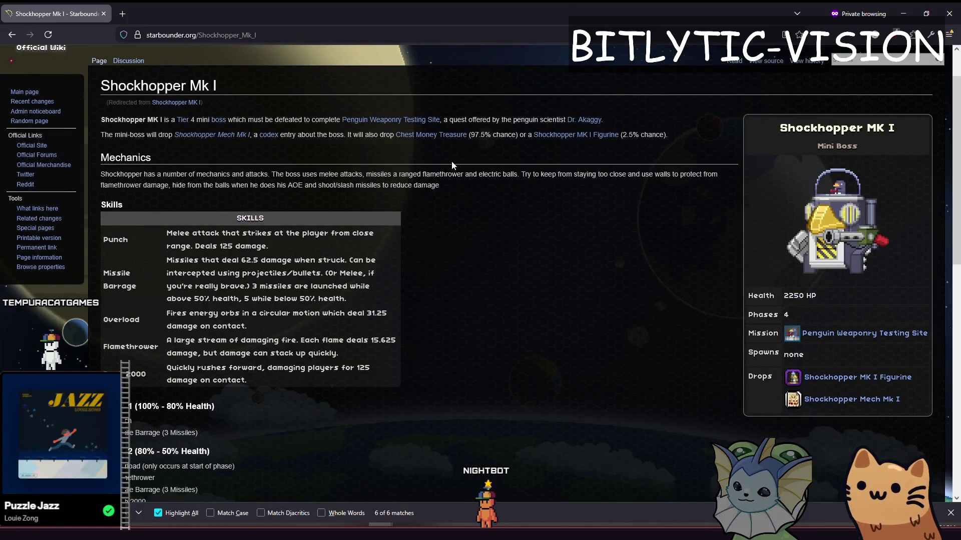
pyautogui.scroll(2, 452, 164)
pyautogui.click(390, 170)
pyautogui.hotkey('alt', 'Left')
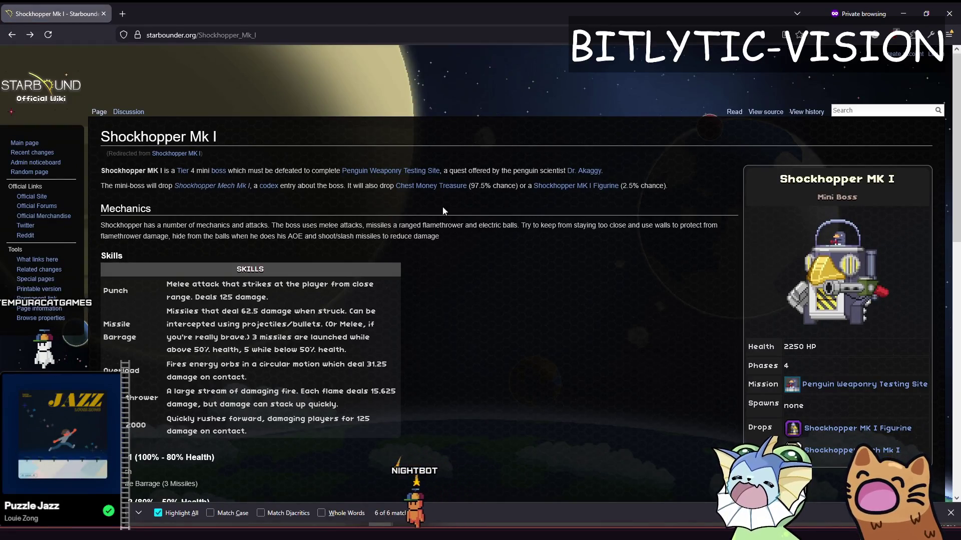
pyautogui.hotkey('alt', 'Tab')
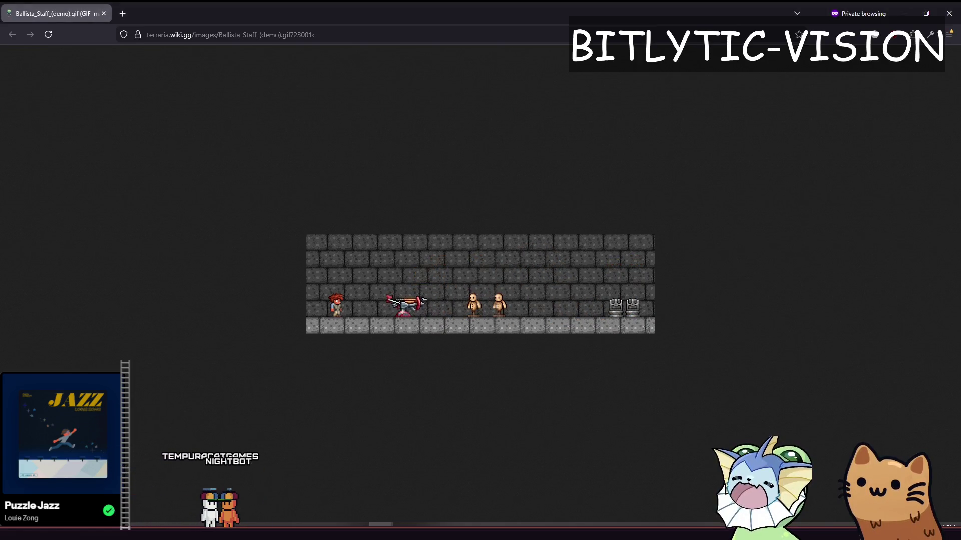
# Step: Watch the Ballista Staff demo GIF, then return to the Godot editor
pyautogui.hotkey('alt', 'Tab')
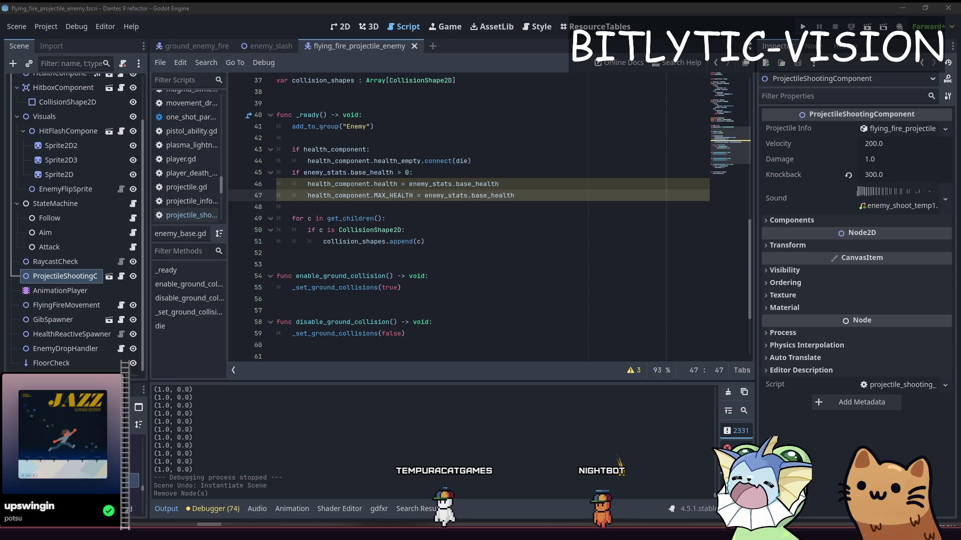
pyautogui.click(520, 264)
pyautogui.click(536, 205)
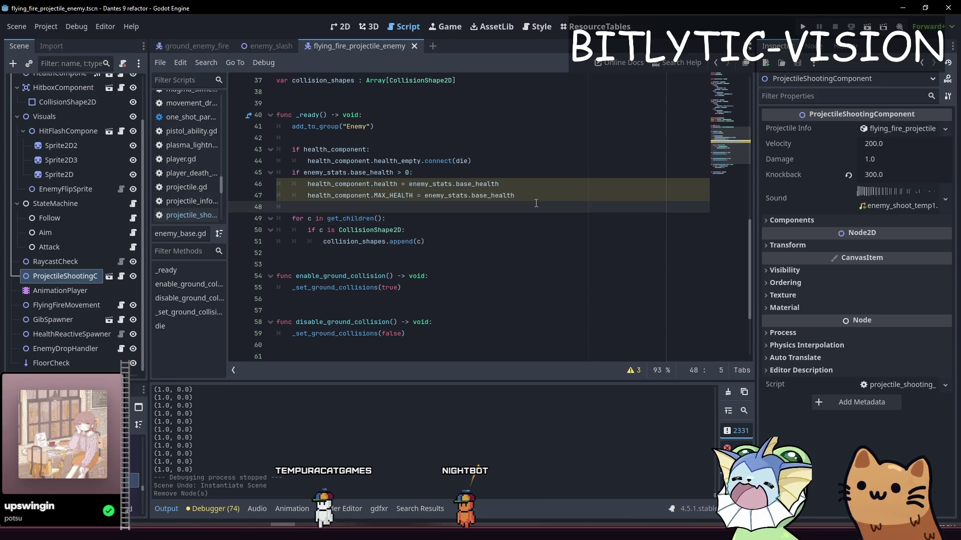
pyautogui.click(543, 200)
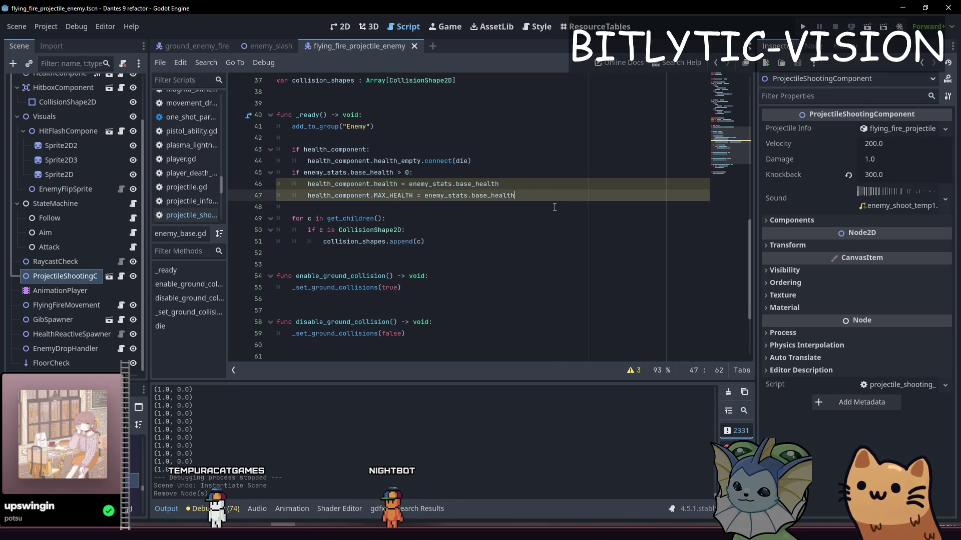
pyautogui.click(559, 202)
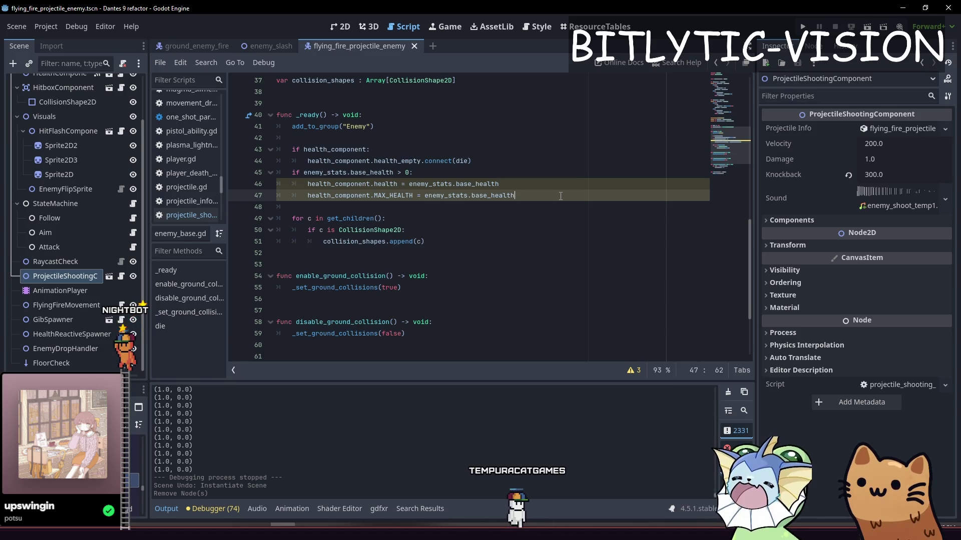
pyautogui.click(237, 299)
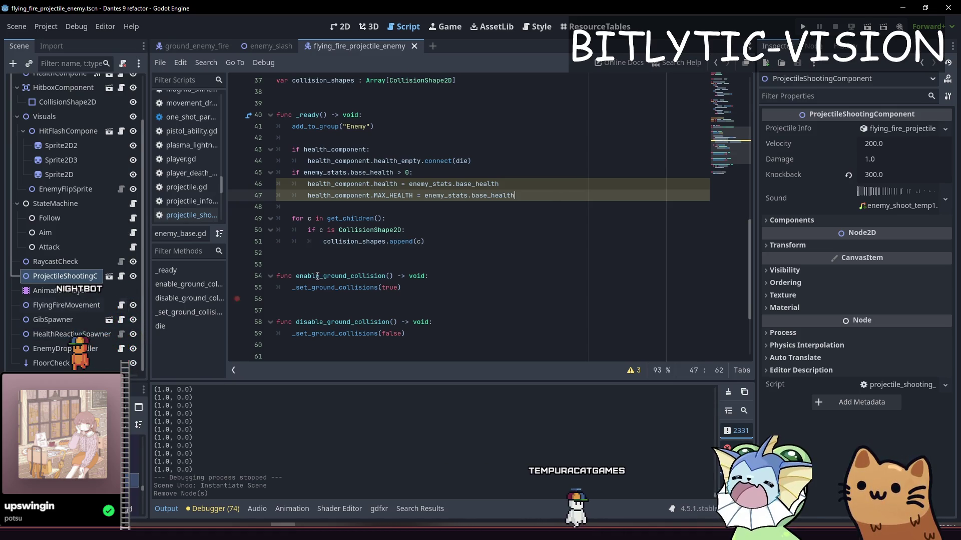
pyautogui.click(515, 249)
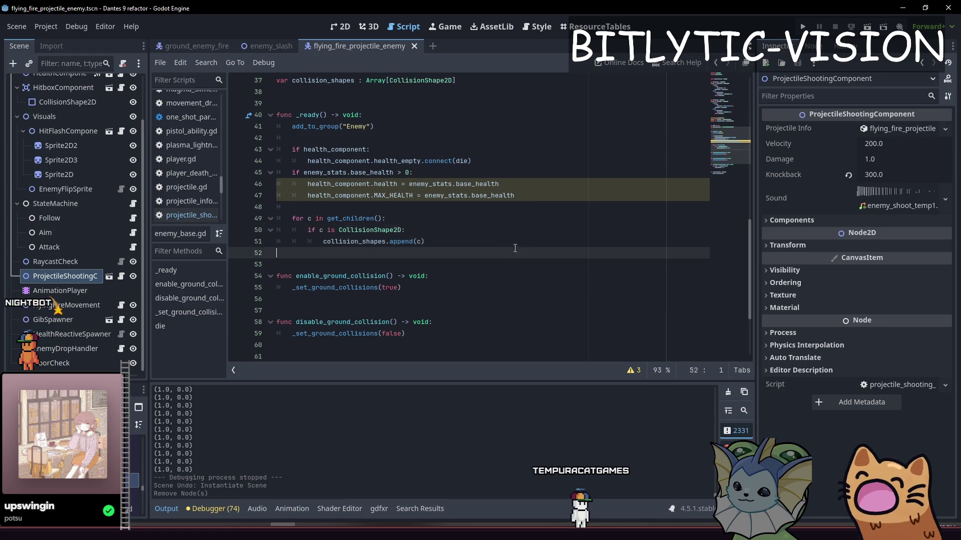
pyautogui.press('Up')
pyautogui.press('Up')
pyautogui.click(522, 243)
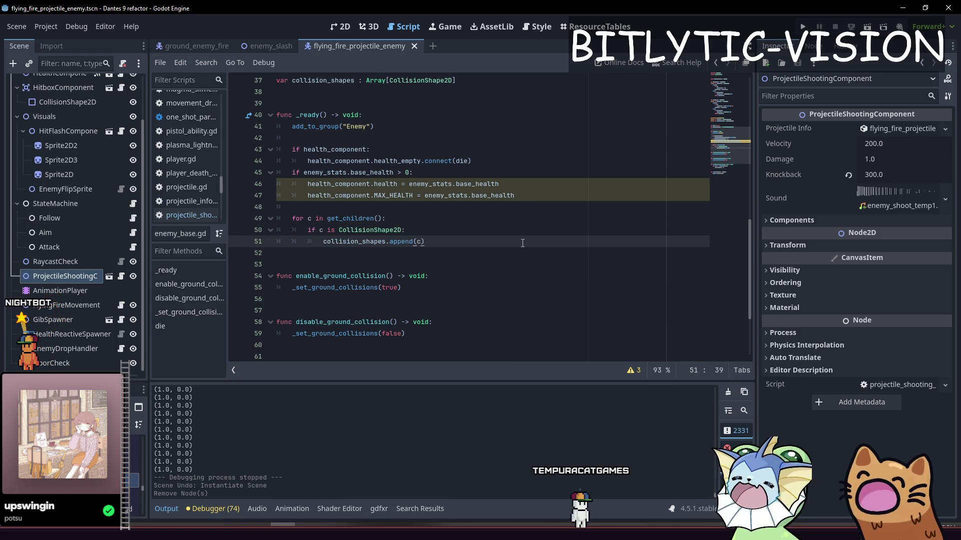
pyautogui.click(509, 251)
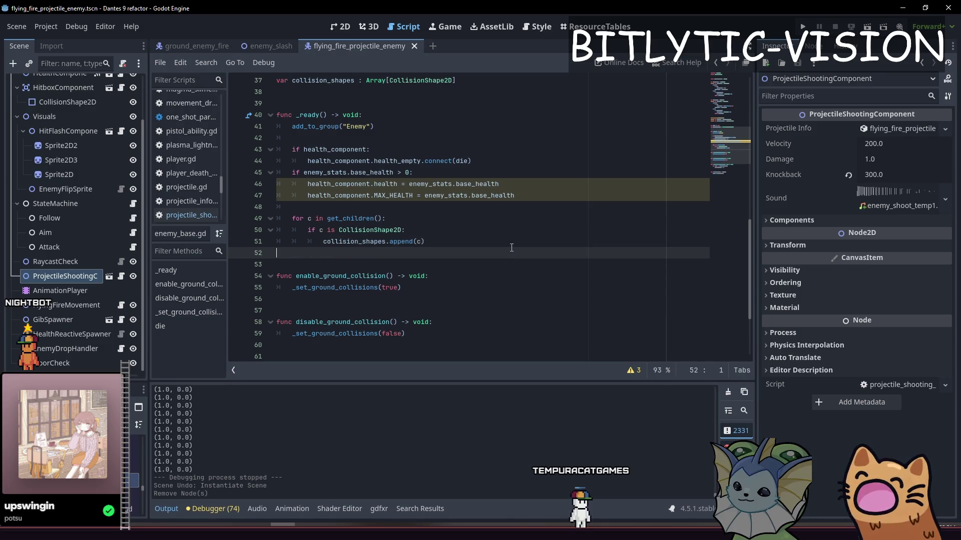
pyautogui.press('Left')
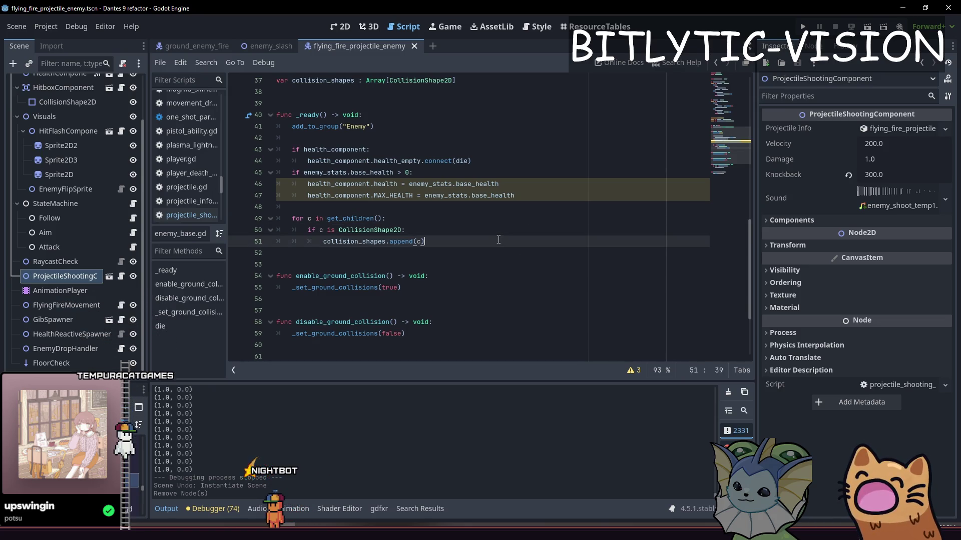
pyautogui.press('Up')
pyautogui.press('Up')
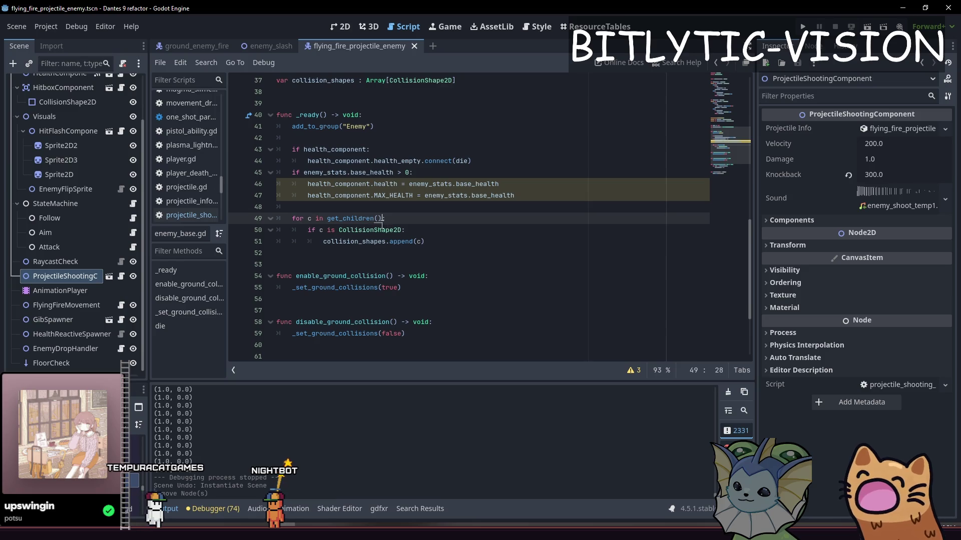
pyautogui.press('Down')
pyautogui.press('Down')
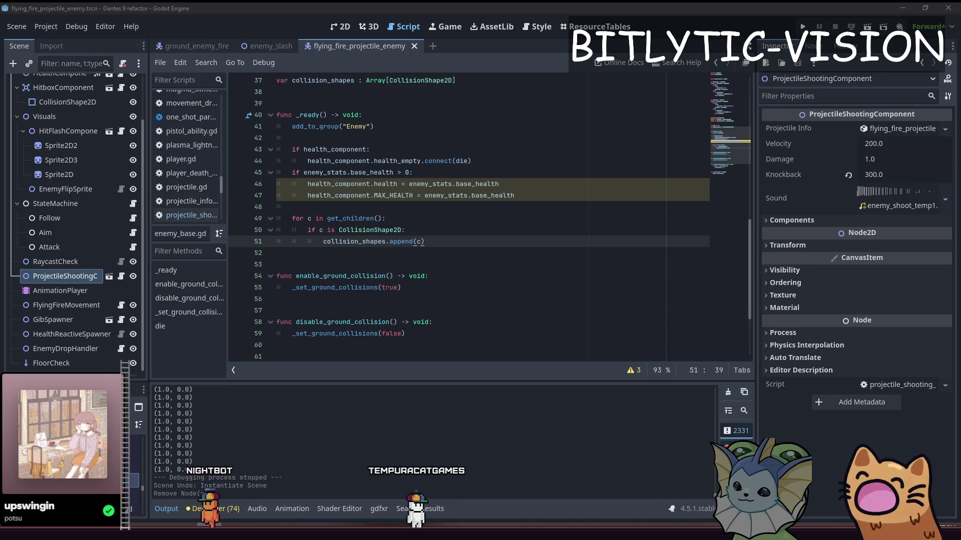
pyautogui.click(576, 195)
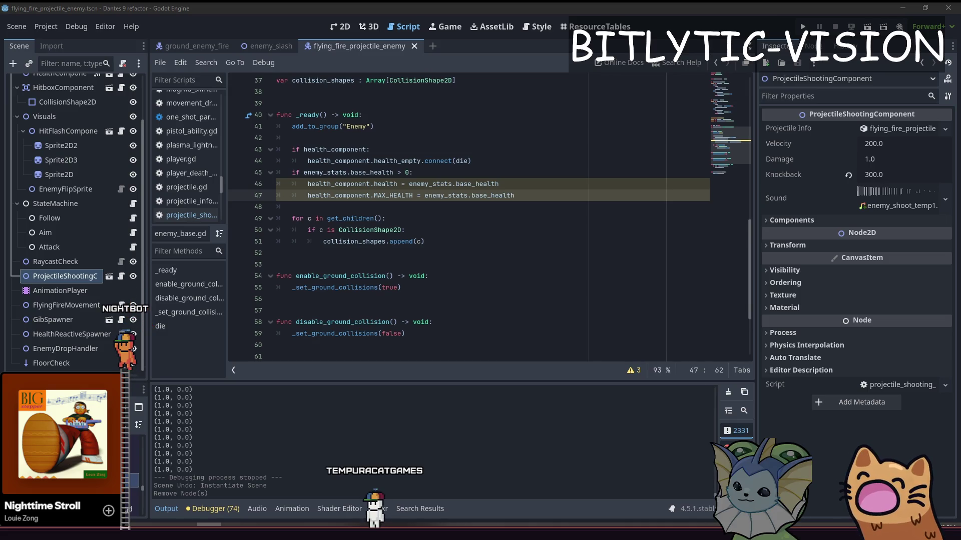
pyautogui.click(405, 230)
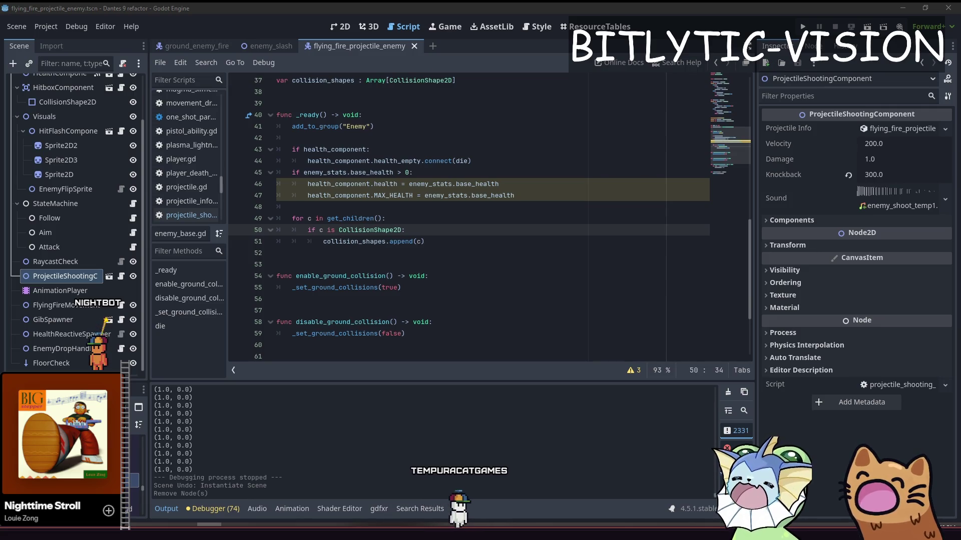
pyautogui.click(564, 265)
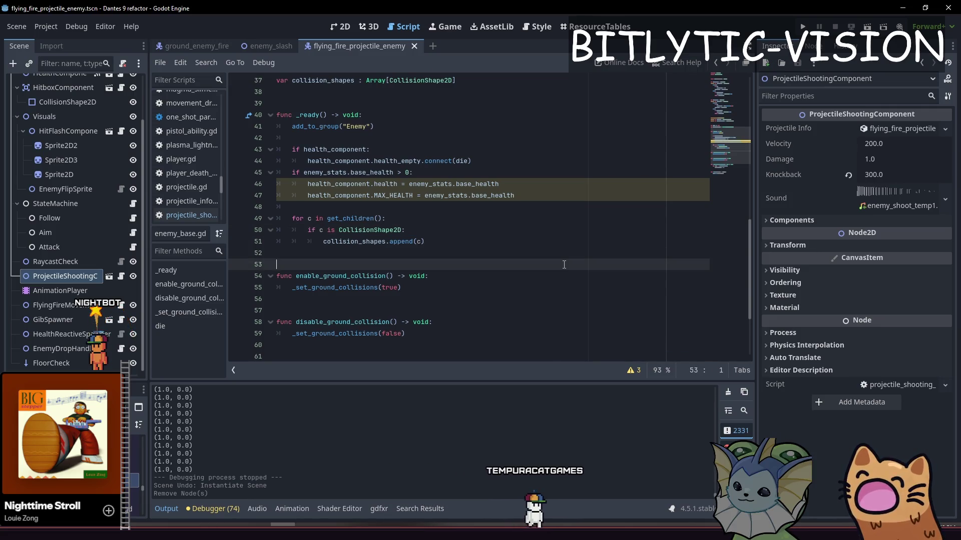